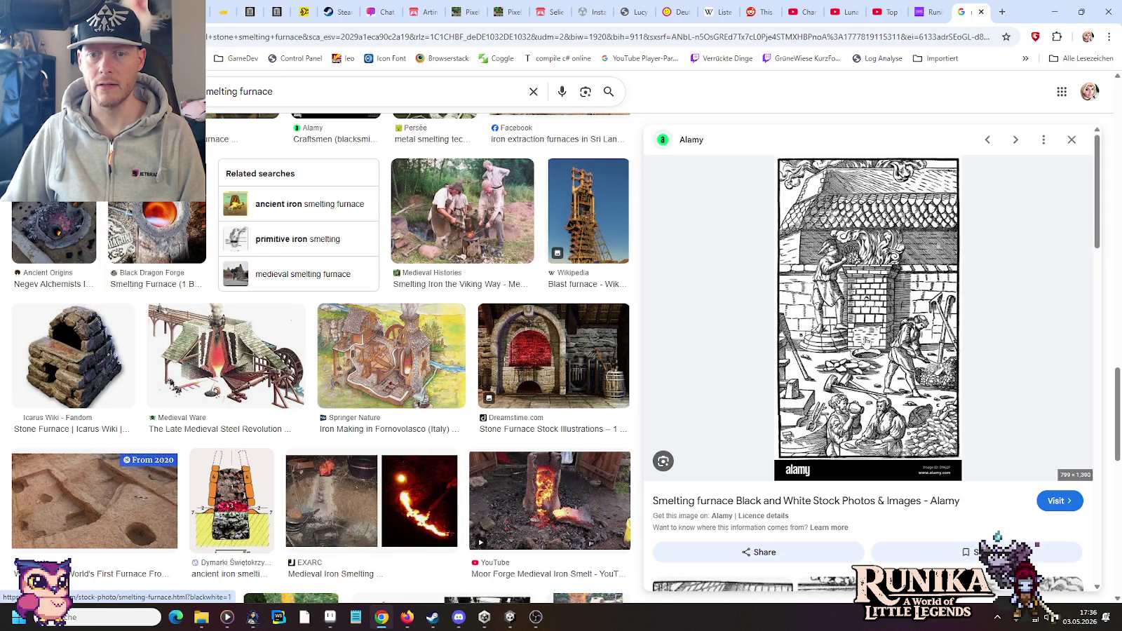
Browse the furnace references, enlarging the mining shaft, black-and-white smelting and copper smelting woodcuts.
scroll(863, 337, "down", 2)
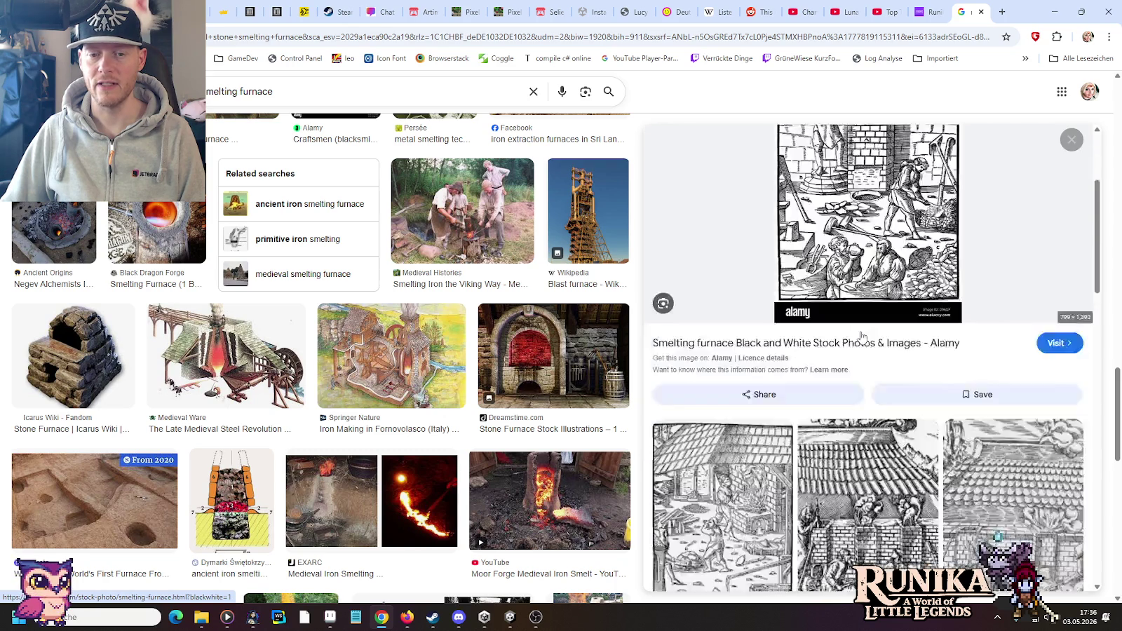
scroll(862, 338, "down", 2)
scroll(863, 337, "down", 2)
left_click(862, 337)
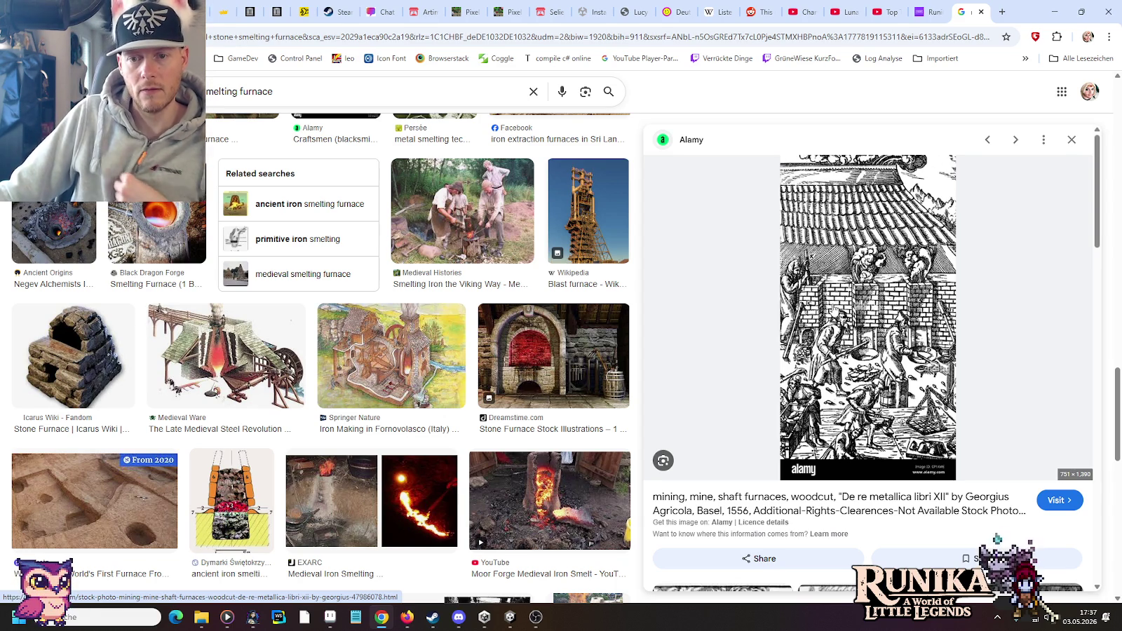
scroll(833, 311, "down", 5)
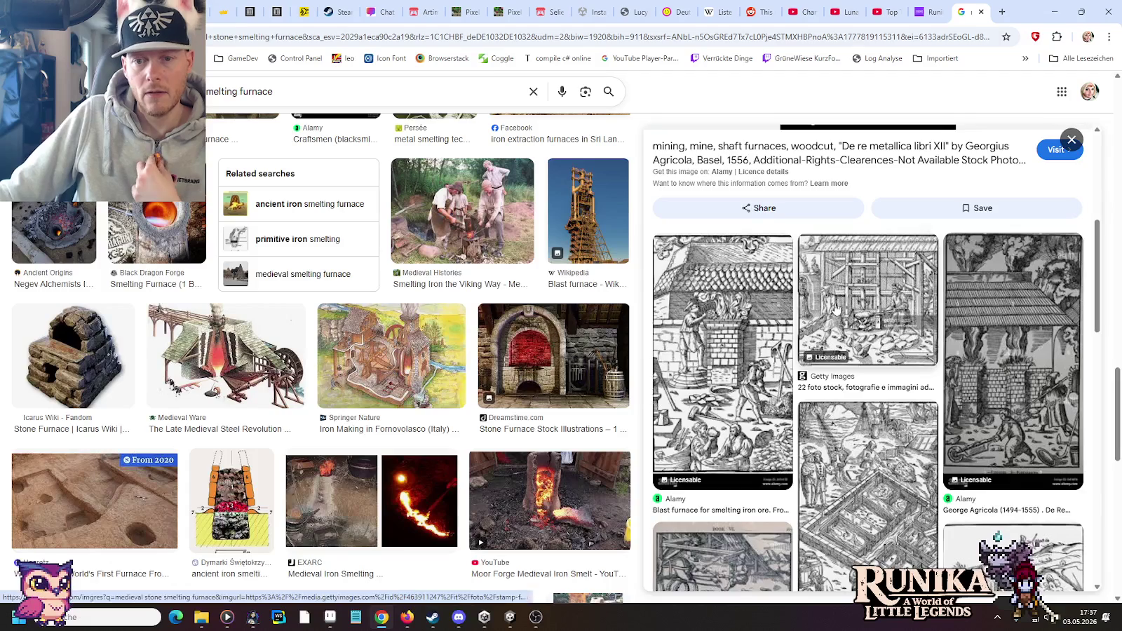
scroll(843, 305, "down", 3)
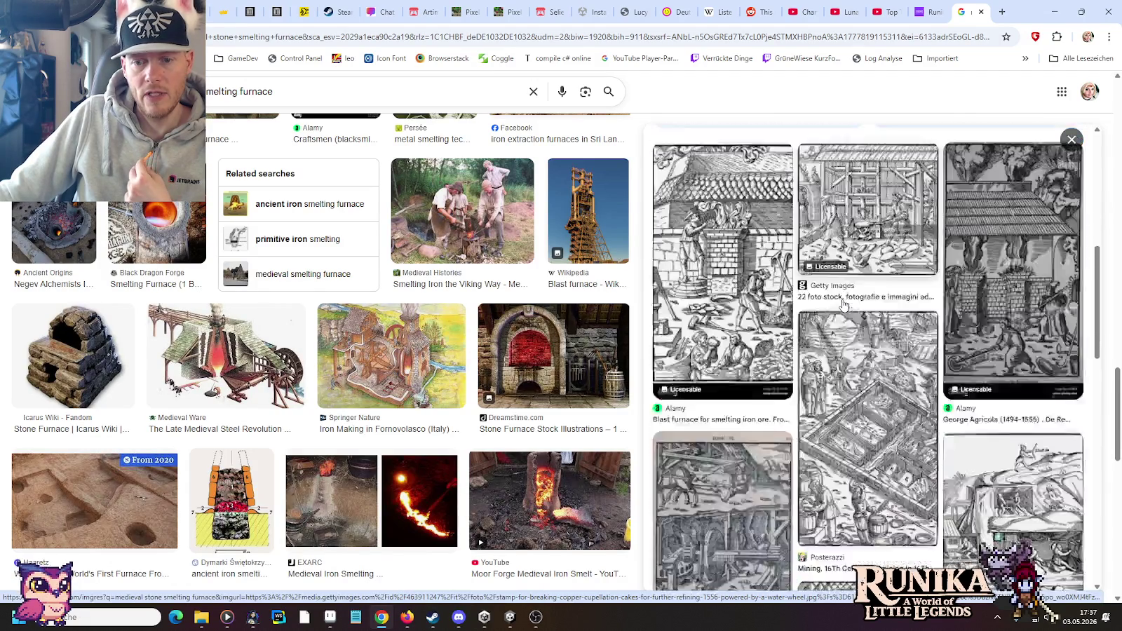
scroll(852, 329, "down", 3)
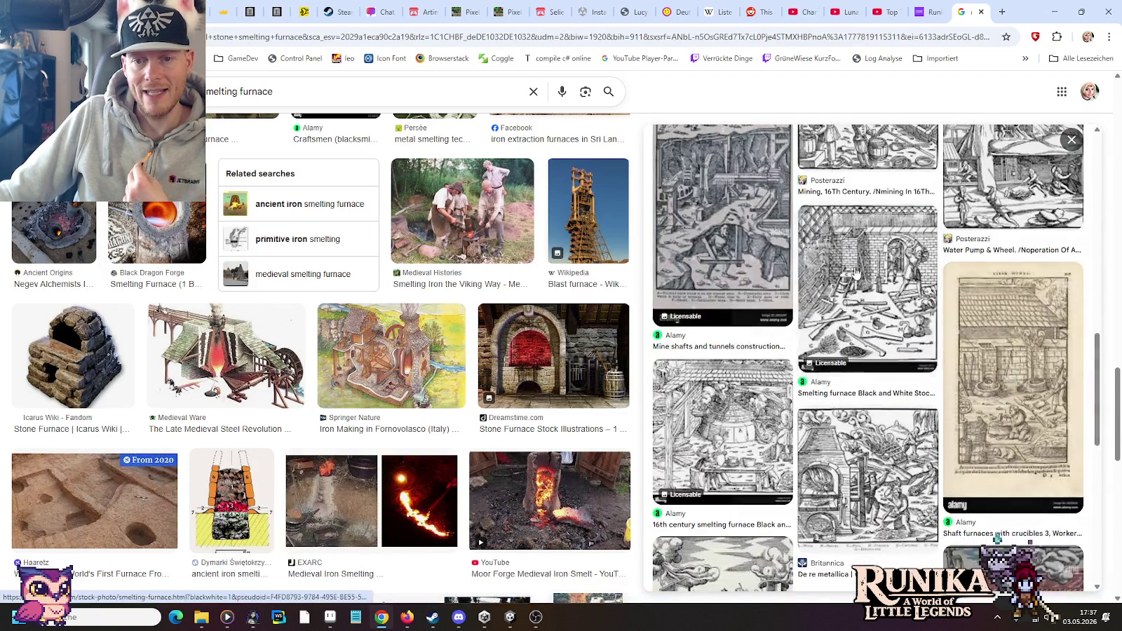
left_click(859, 349)
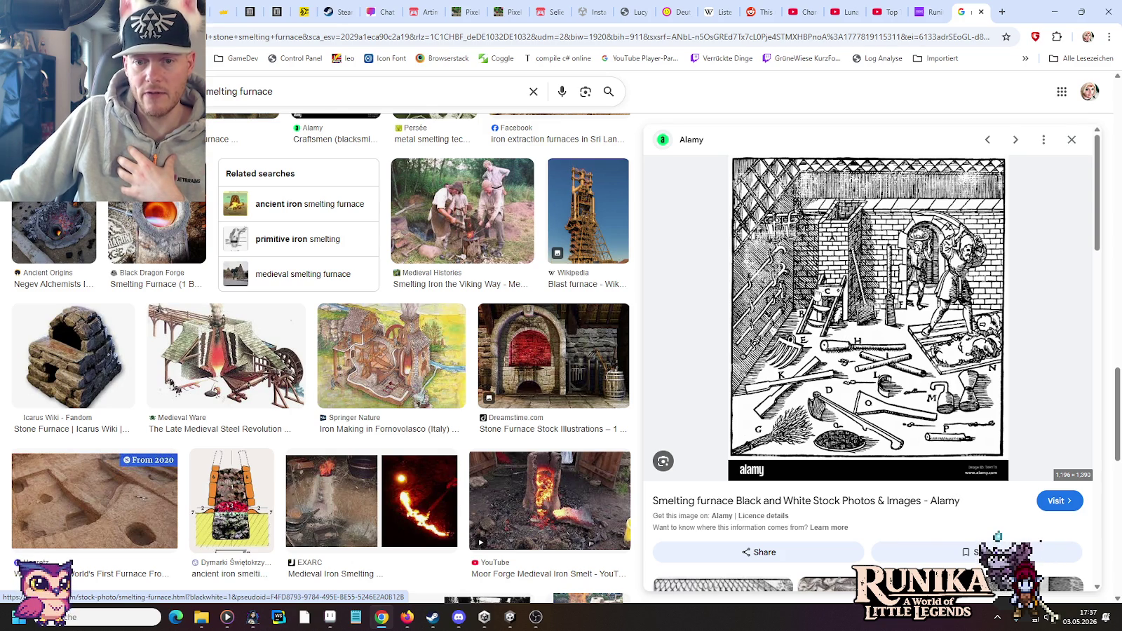
scroll(710, 286, "down", 1)
scroll(710, 286, "down", 2)
scroll(710, 285, "down", 3)
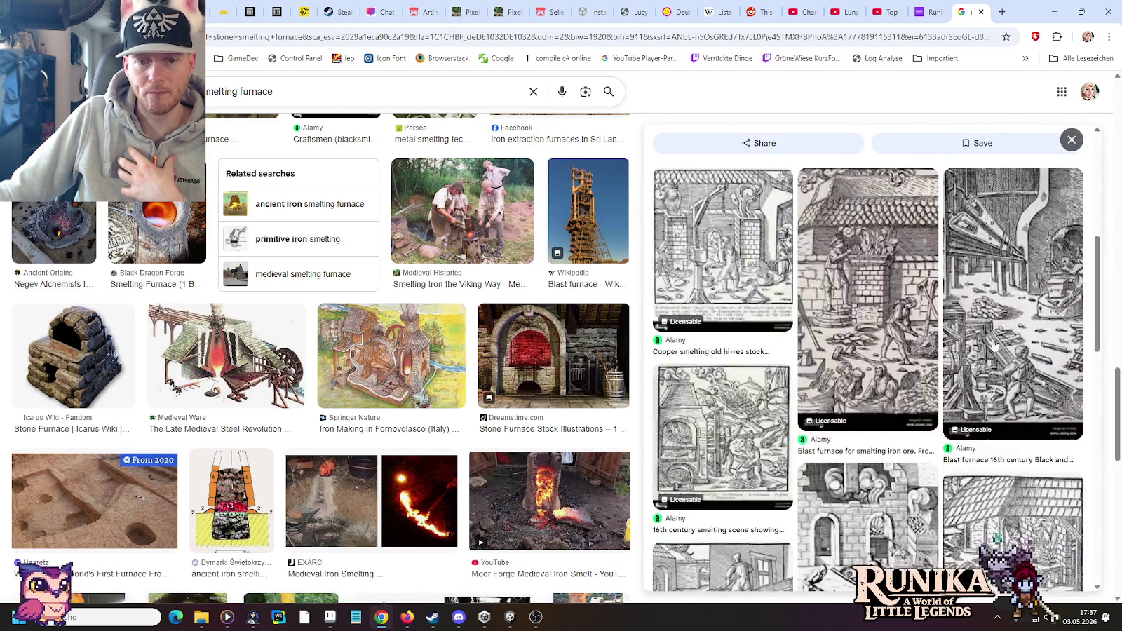
left_click(722, 251)
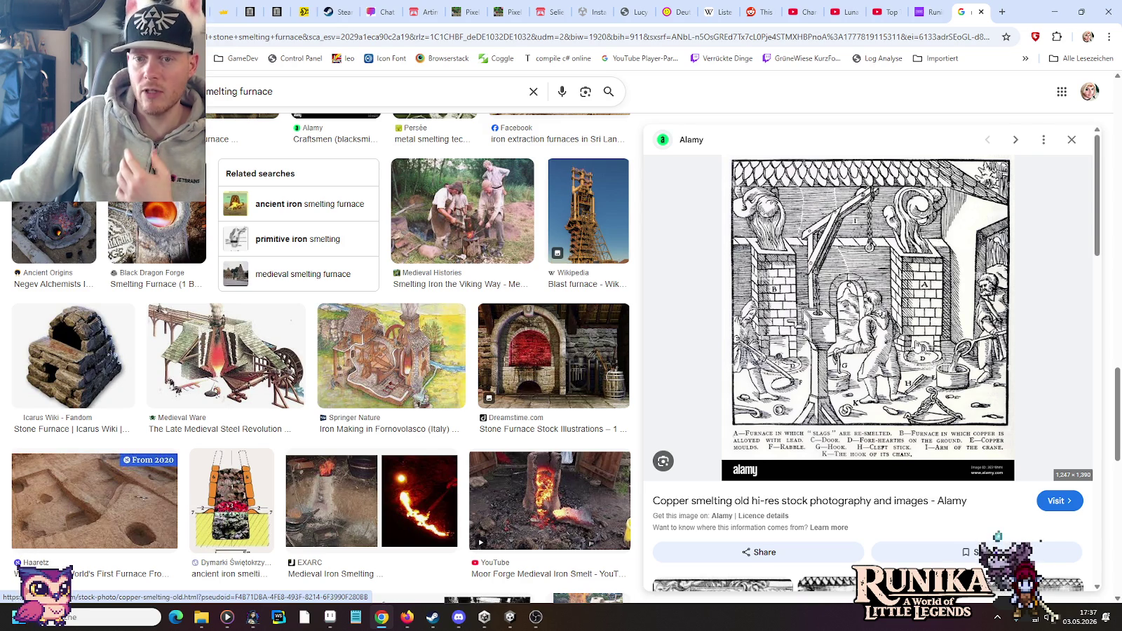
Scroll through the remaining results, then close the Google Images tab and minimize the browser.
scroll(919, 344, "down", 3)
scroll(917, 344, "down", 2)
scroll(917, 343, "down", 3)
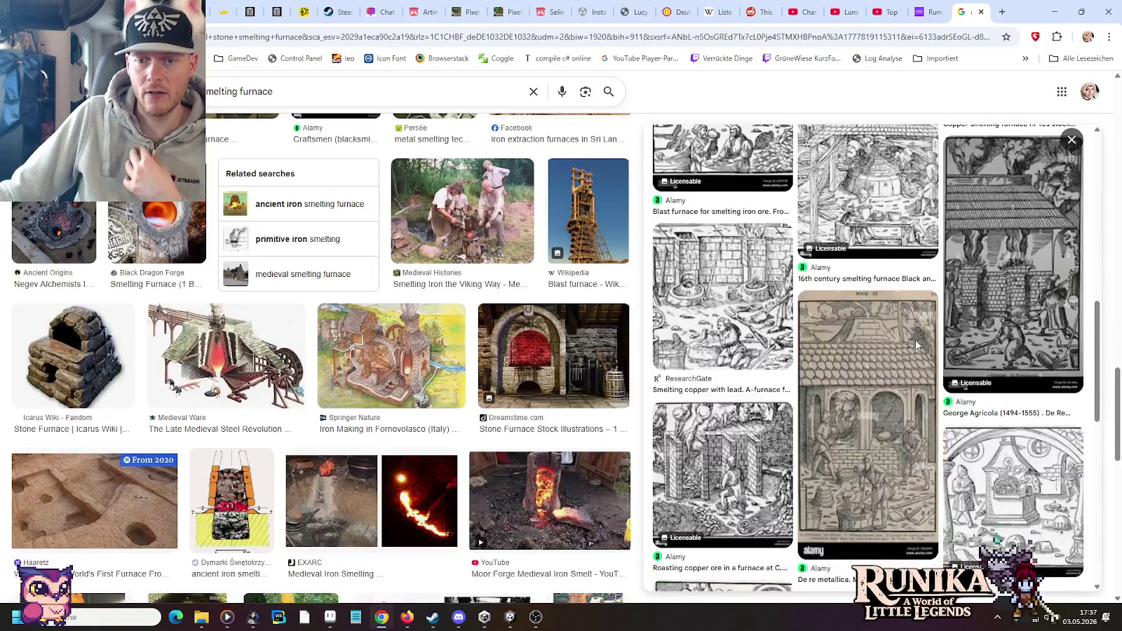
scroll(917, 345, "down", 2)
scroll(916, 344, "down", 3)
scroll(917, 344, "down", 3)
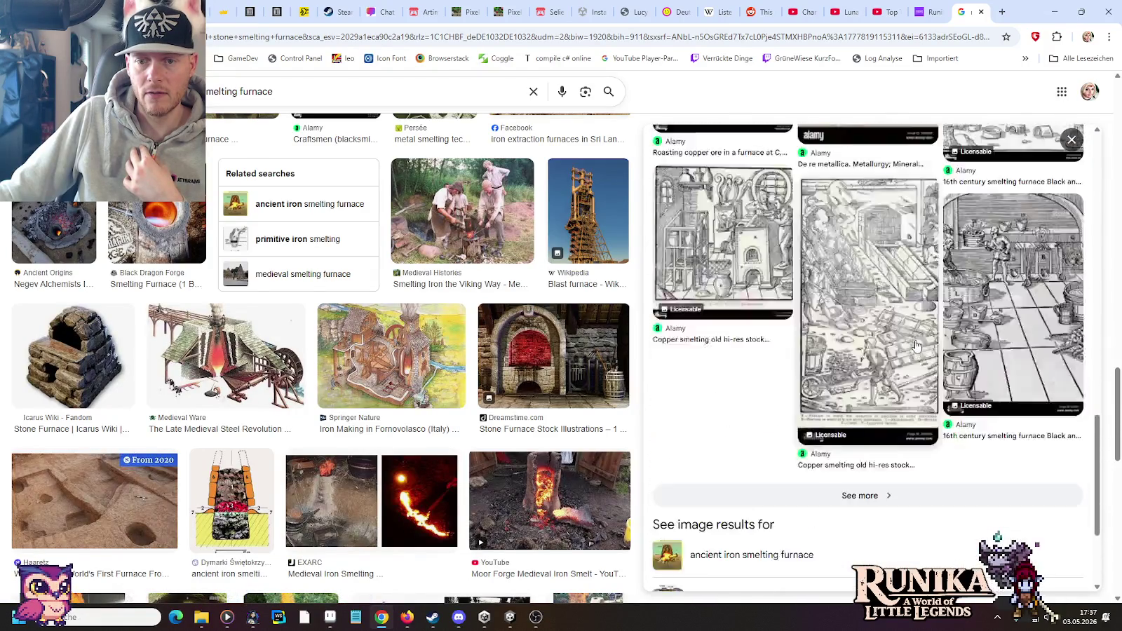
scroll(918, 329, "down", 2)
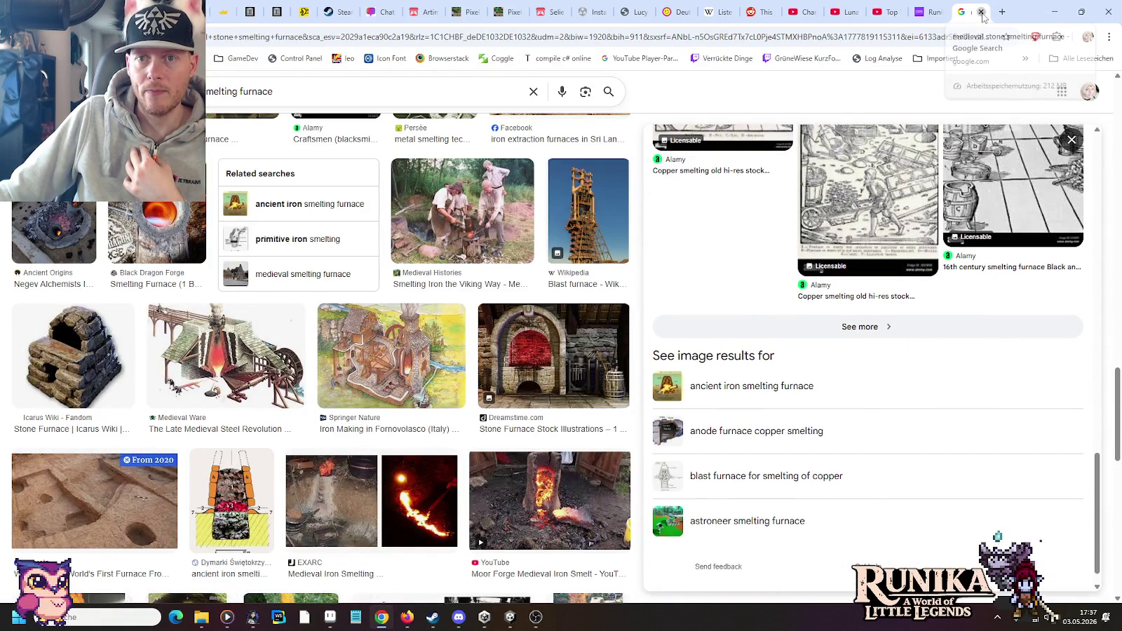
left_click(980, 11)
left_click(1053, 12)
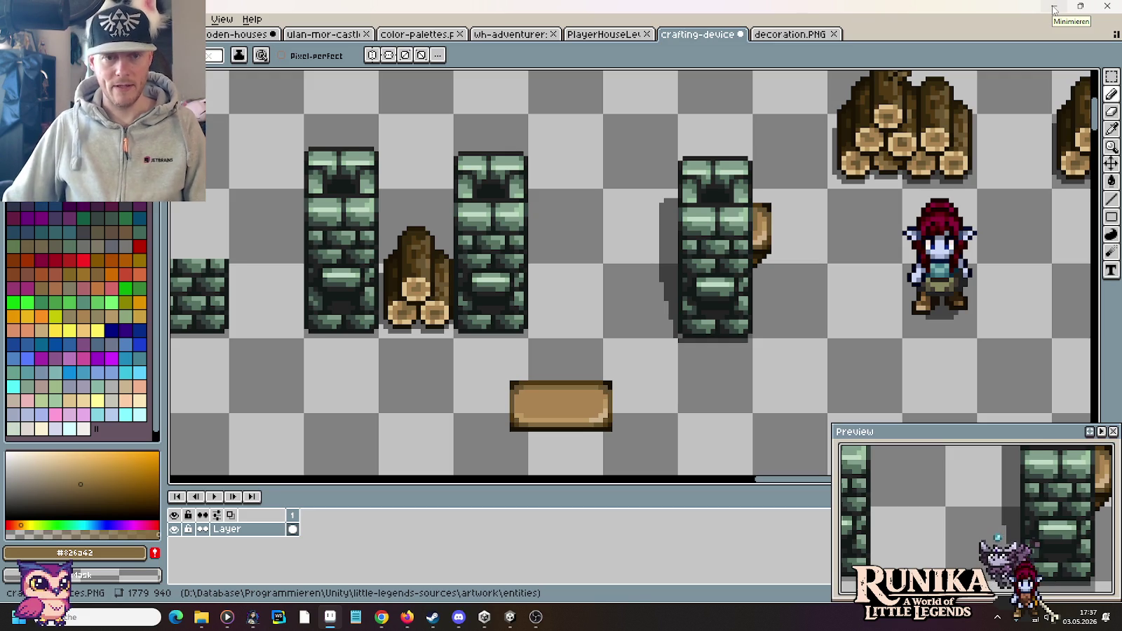
Move the log piece left beside another pillar and reposition the plank bench.
key("m")
left_click_drag(751, 188, 829, 339)
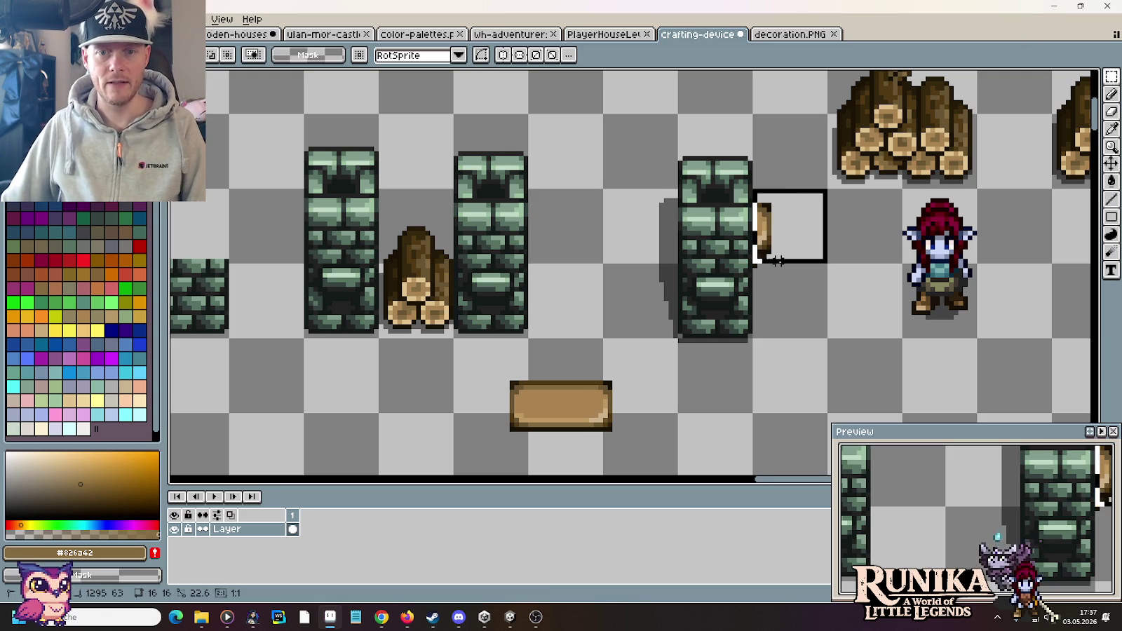
mouse_move(782, 269)
left_mouse_down()
mouse_move(594, 270)
mouse_move(573, 254)
left_mouse_up()
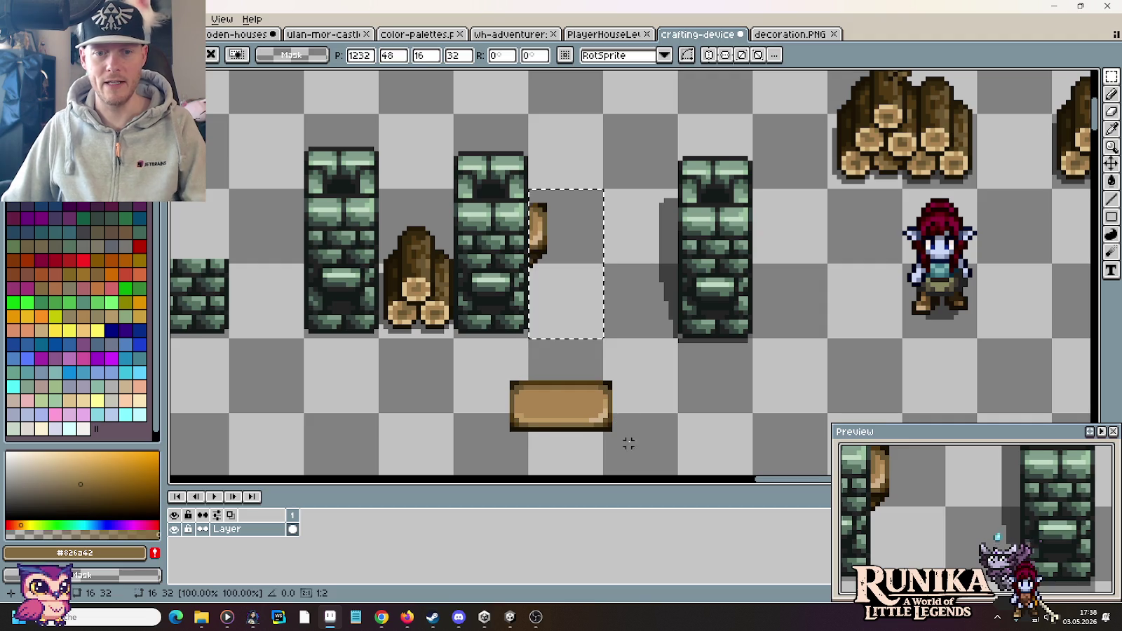
mouse_move(633, 449)
left_mouse_down()
mouse_move(488, 368)
mouse_move(148, 141)
left_mouse_up()
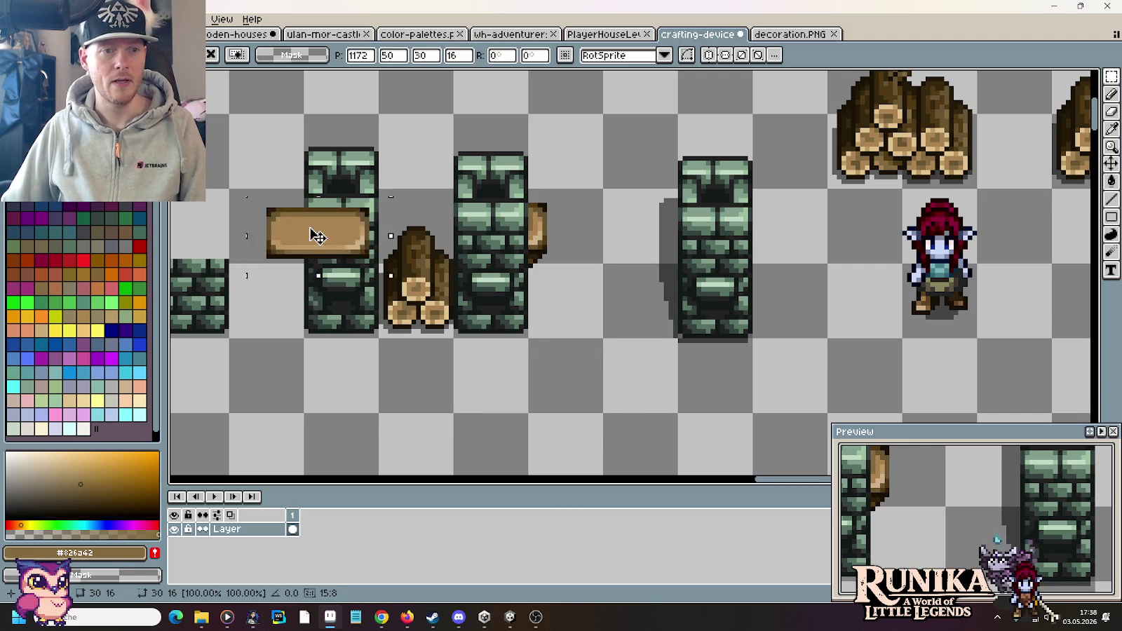
key("Return")
Shift the pillars, bench and log pile group about 107 px left.
scroll(573, 258, "down", 1)
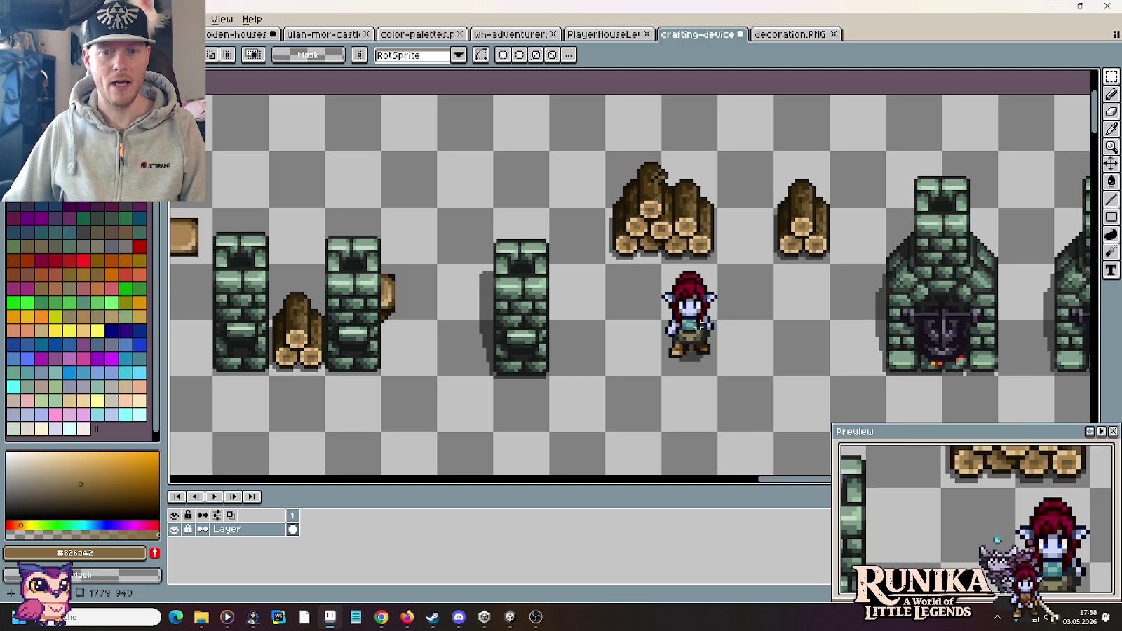
left_click_drag(701, 324, 999, 274)
scroll(781, 246, "down", 1)
scroll(828, 332, "down", 1)
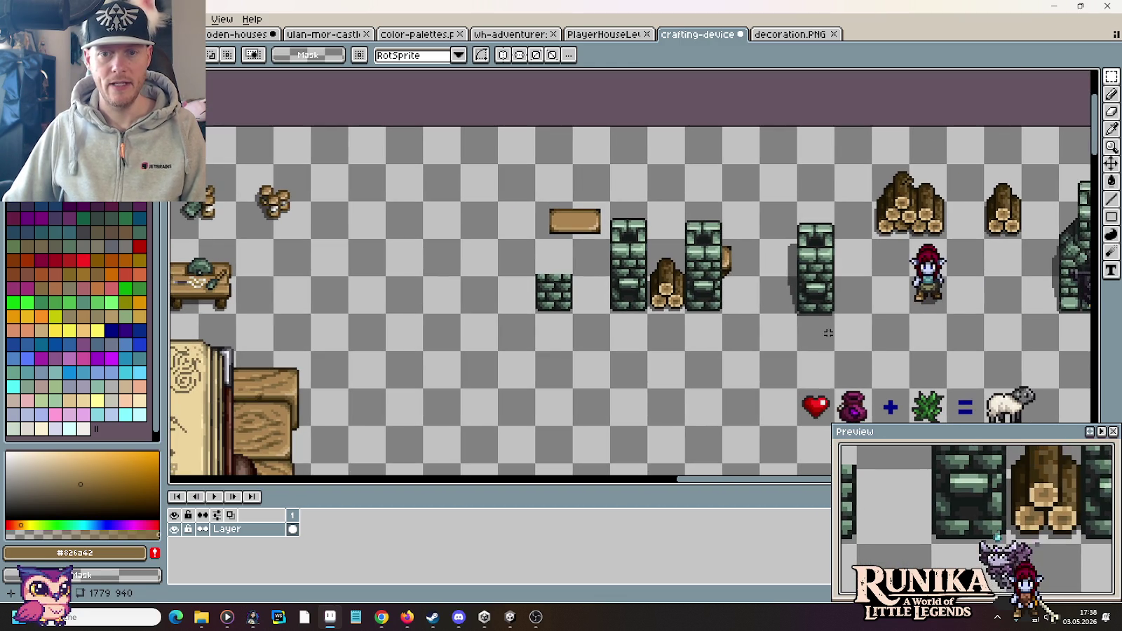
mouse_move(833, 350)
left_mouse_down()
mouse_move(613, 204)
mouse_move(533, 200)
left_mouse_up()
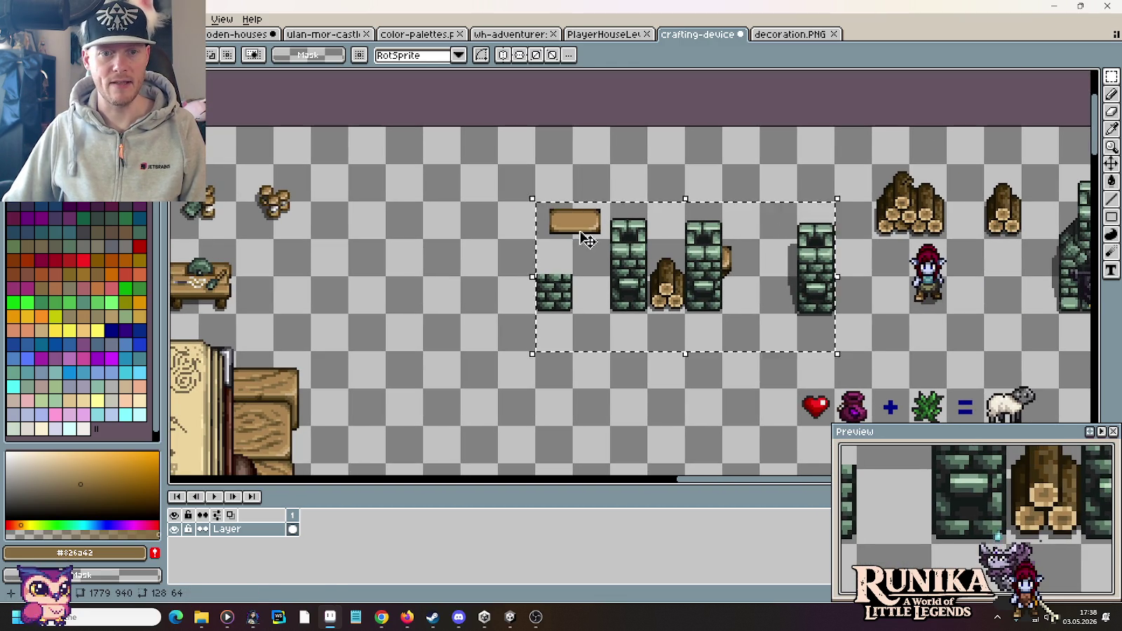
left_click_drag(587, 240, 512, 240)
key("Return")
Place a copy of the Feuer label and its colour dots further left.
left_click_drag(837, 296, 614, 293)
scroll(851, 293, "right", 3)
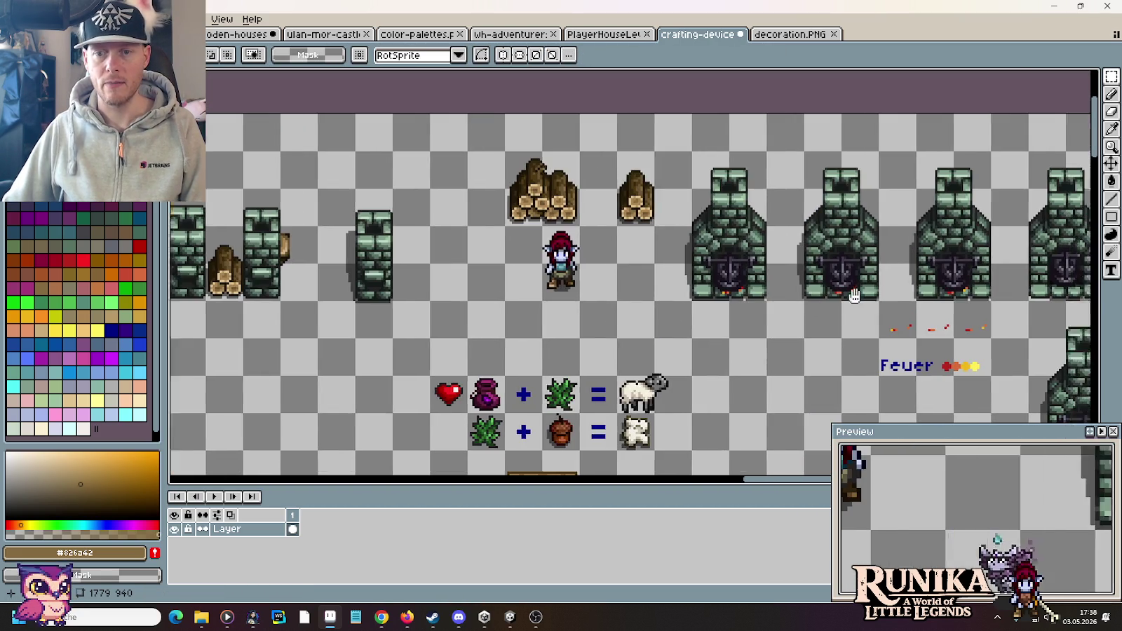
scroll(852, 347, "up", 2)
left_click_drag(729, 310, 906, 371)
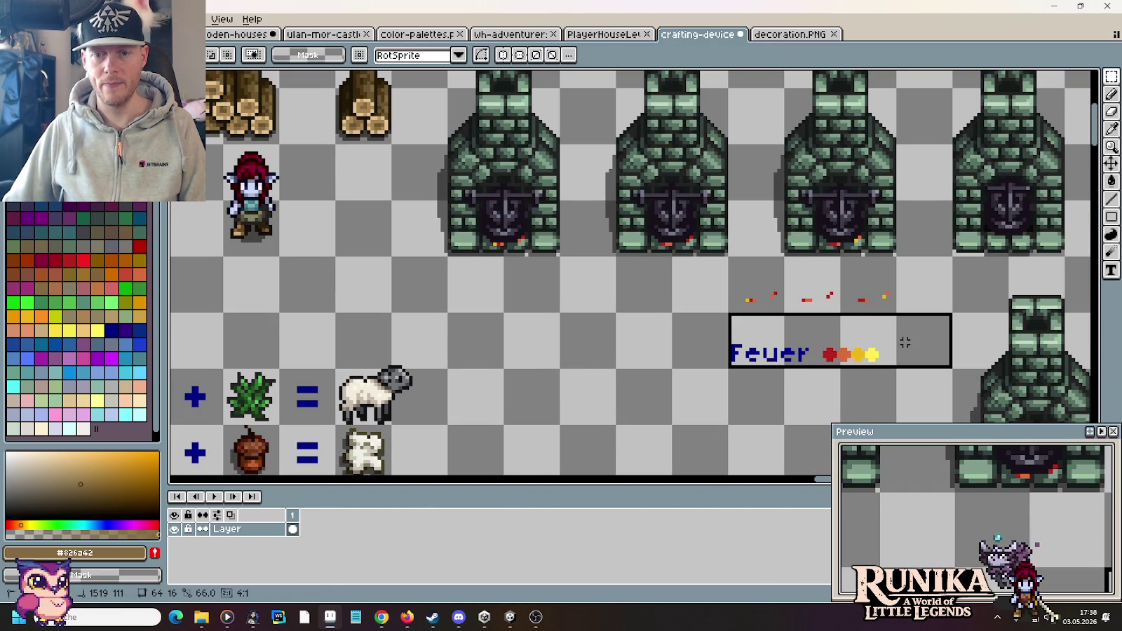
mouse_move(820, 311)
left_mouse_down()
mouse_move(175, 309)
mouse_move(450, 250)
mouse_move(596, 300)
left_mouse_up()
key("Return")
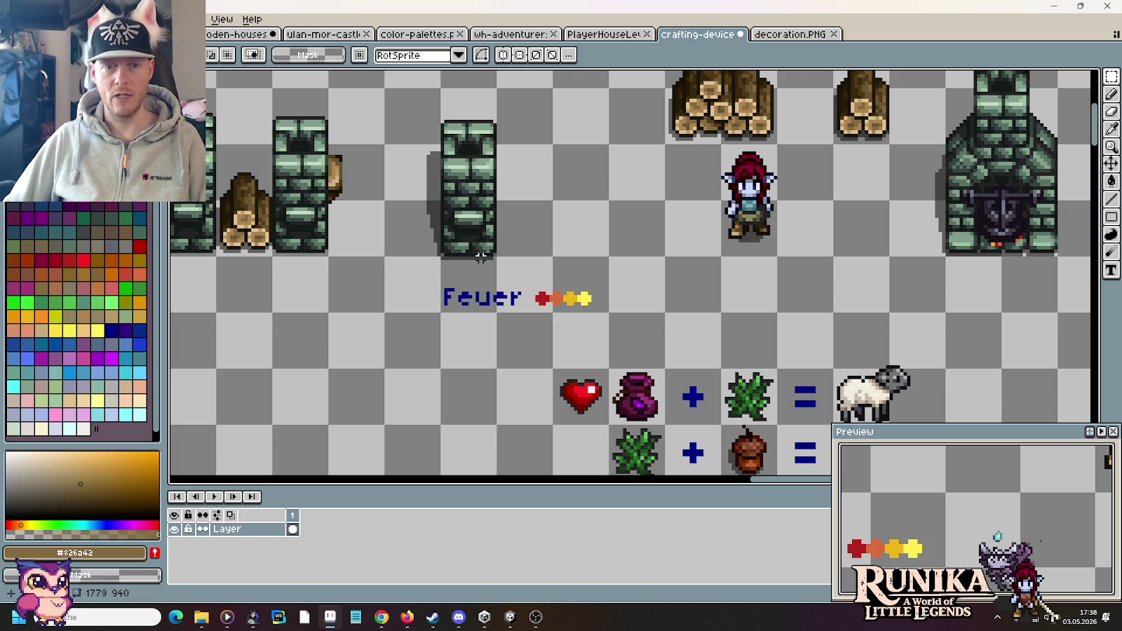
Duplicate the green stone pillar to its right.
left_click(483, 233)
left_click_drag(483, 234, 596, 233)
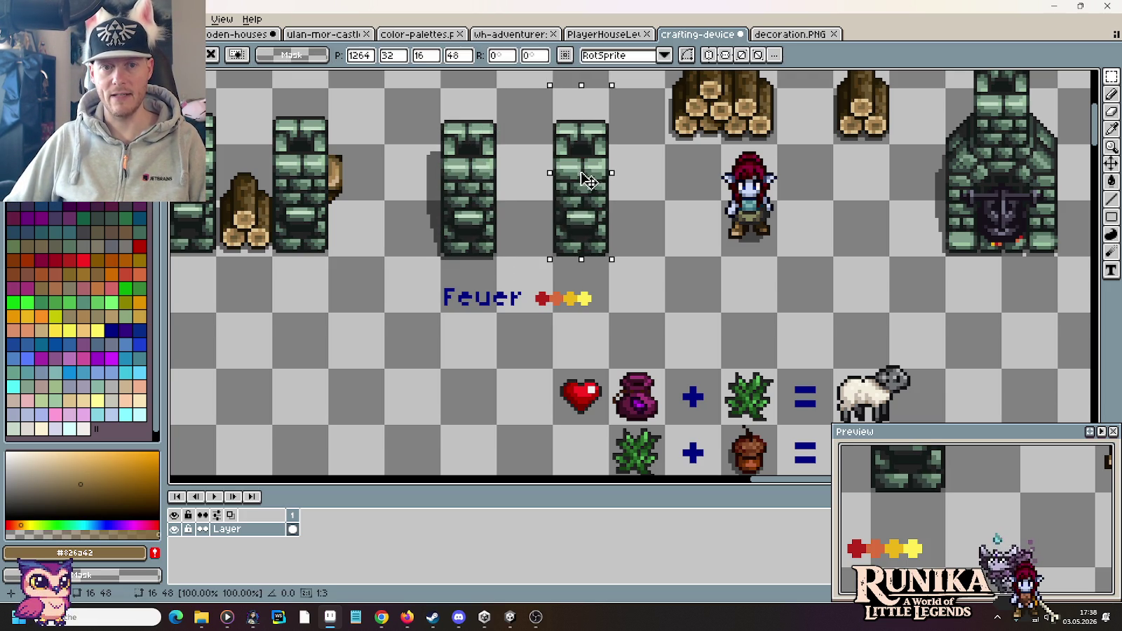
key("ctrl+d")
scroll(611, 204, "up", 1)
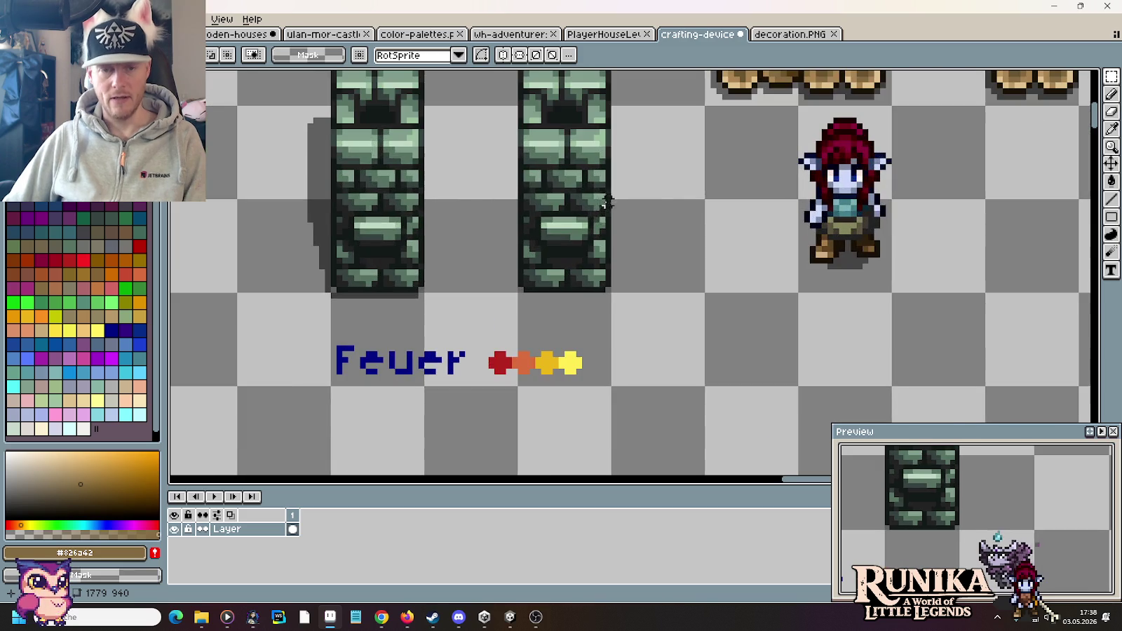
Paint a red ember line from the Feuer red into the pillar's lower gap.
left_click(500, 358, "alt")
scroll(553, 205, "up", 1)
scroll(561, 280, "up", 1)
scroll(553, 364, "up", 1)
key("b")
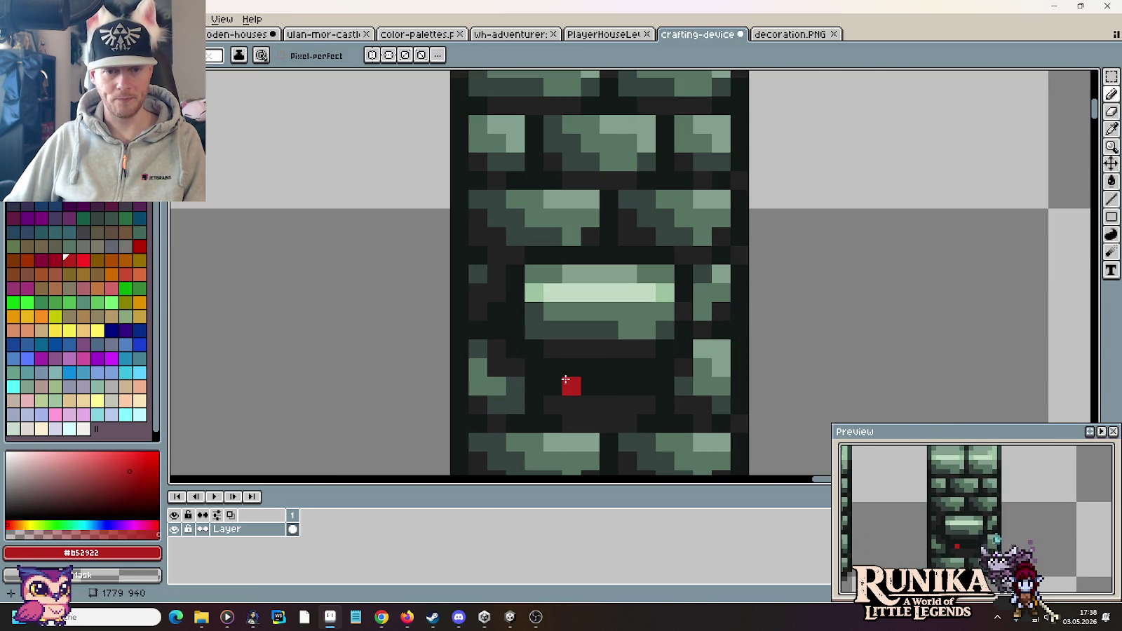
left_click_drag(572, 385, 614, 382)
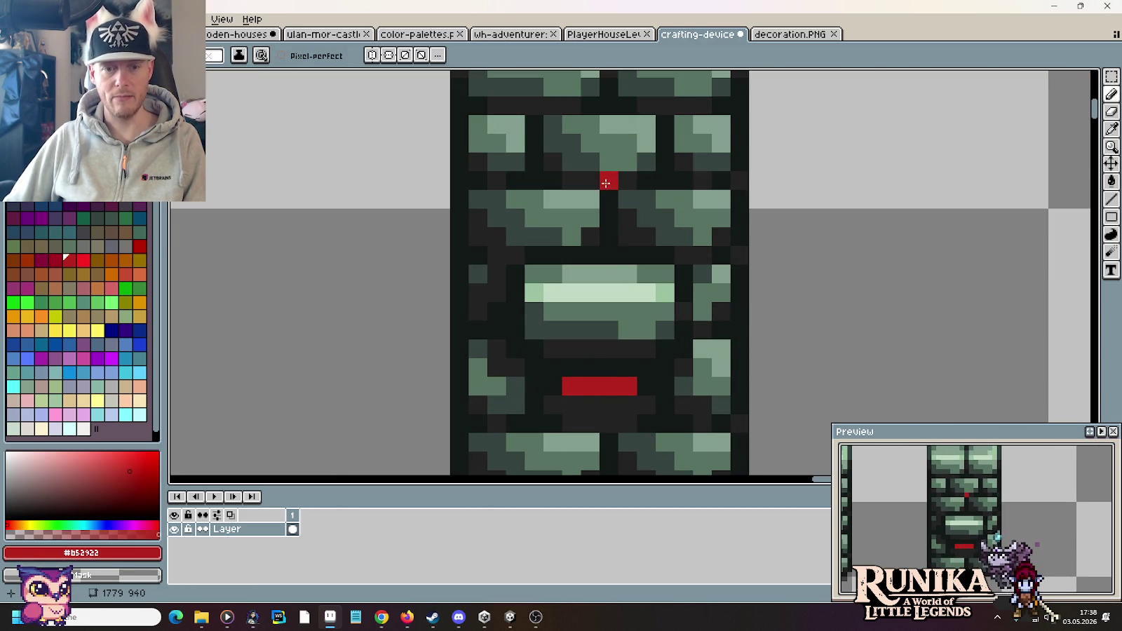
Fill the pillar's top opening with a red ember triangle.
left_click_drag(609, 180, 588, 358)
left_click(557, 258)
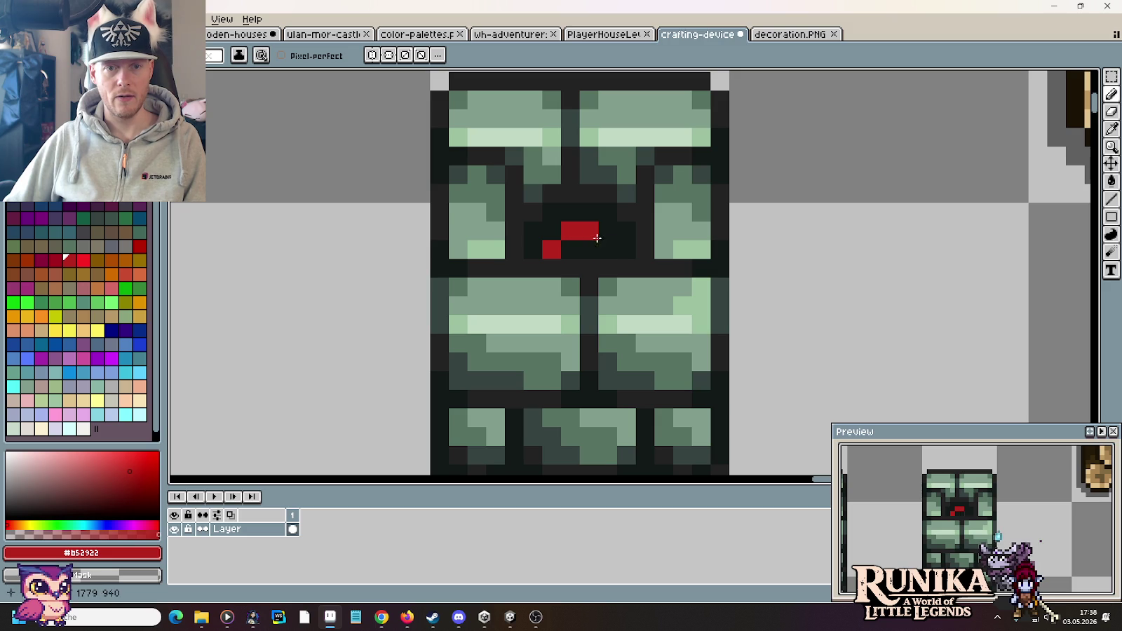
left_click_drag(604, 248, 579, 250)
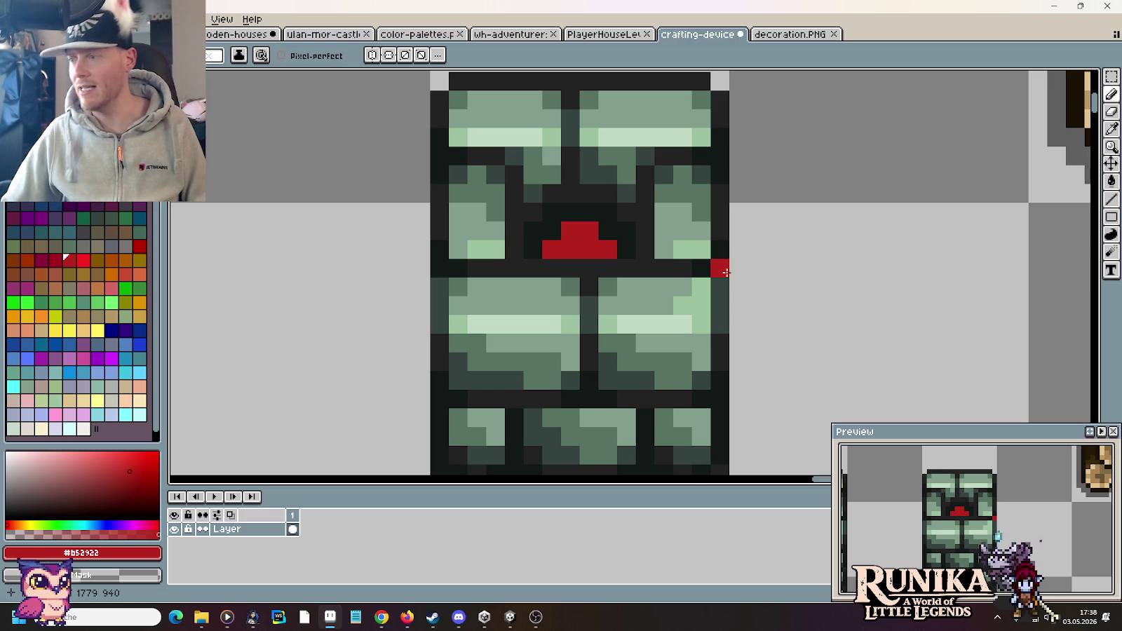
scroll(726, 272, "down", 5)
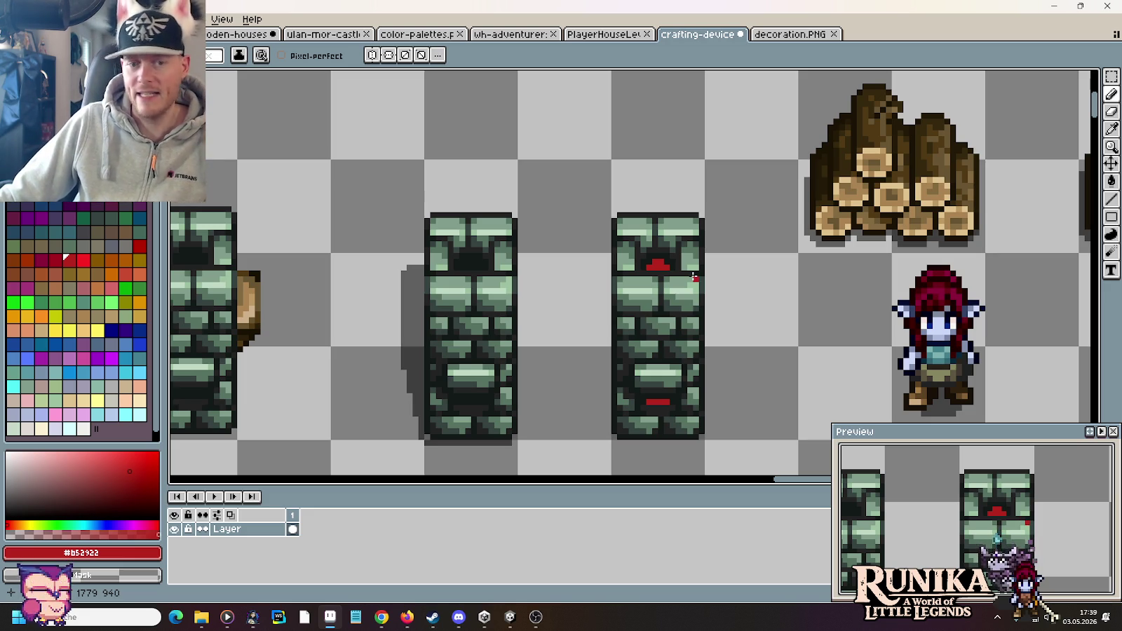
scroll(684, 267, "down", 1)
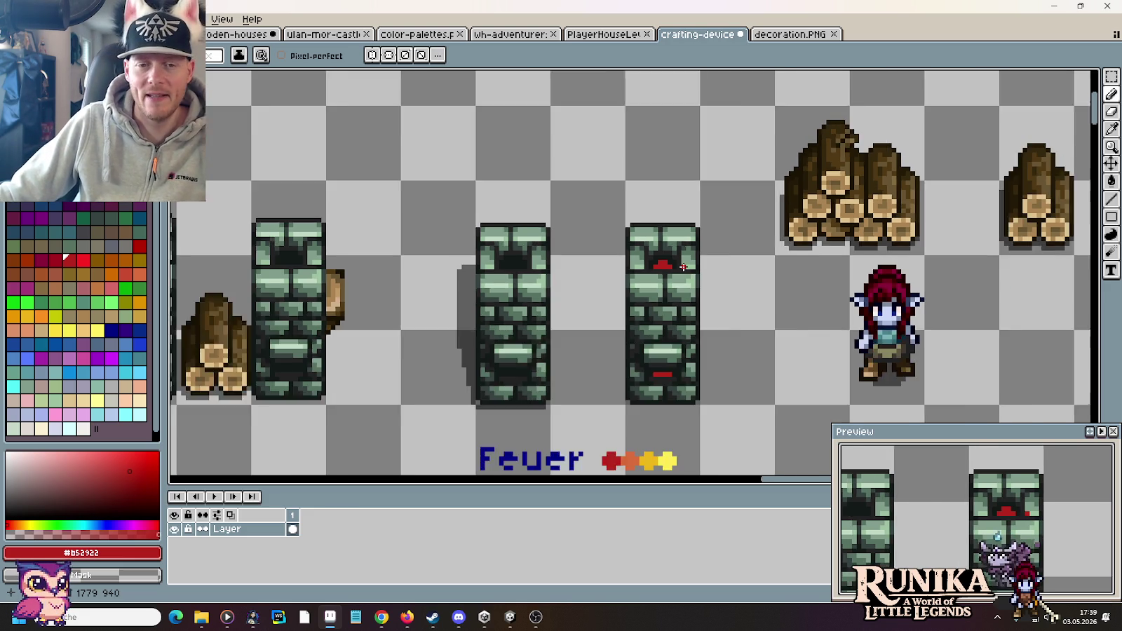
scroll(733, 290, "down", 1)
left_click_drag(734, 291, 482, 247)
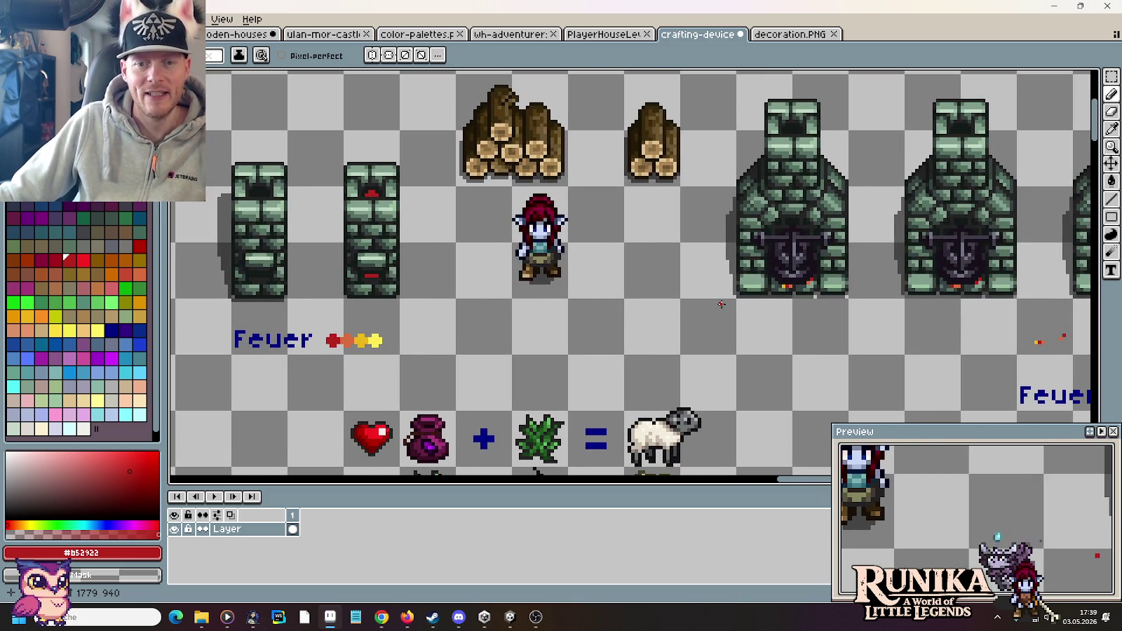
mouse_move(721, 304)
left_mouse_down()
mouse_move(513, 270)
mouse_move(413, 270)
left_mouse_up()
left_click_drag(635, 313, 548, 303)
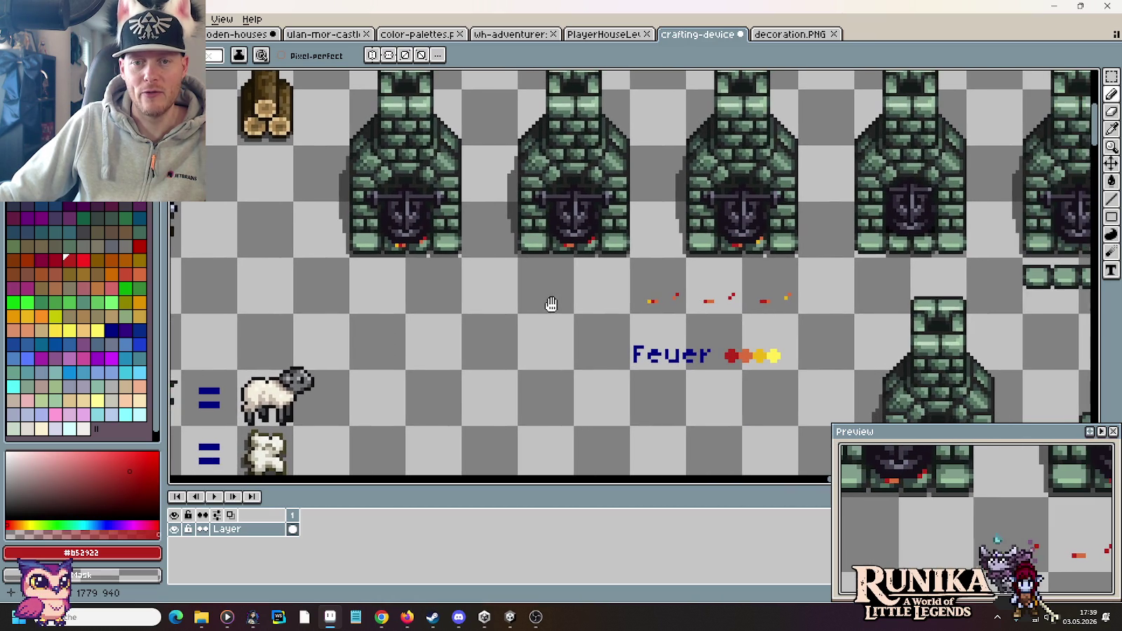
scroll(783, 263, "down", 1)
left_click_drag(471, 236, 618, 237)
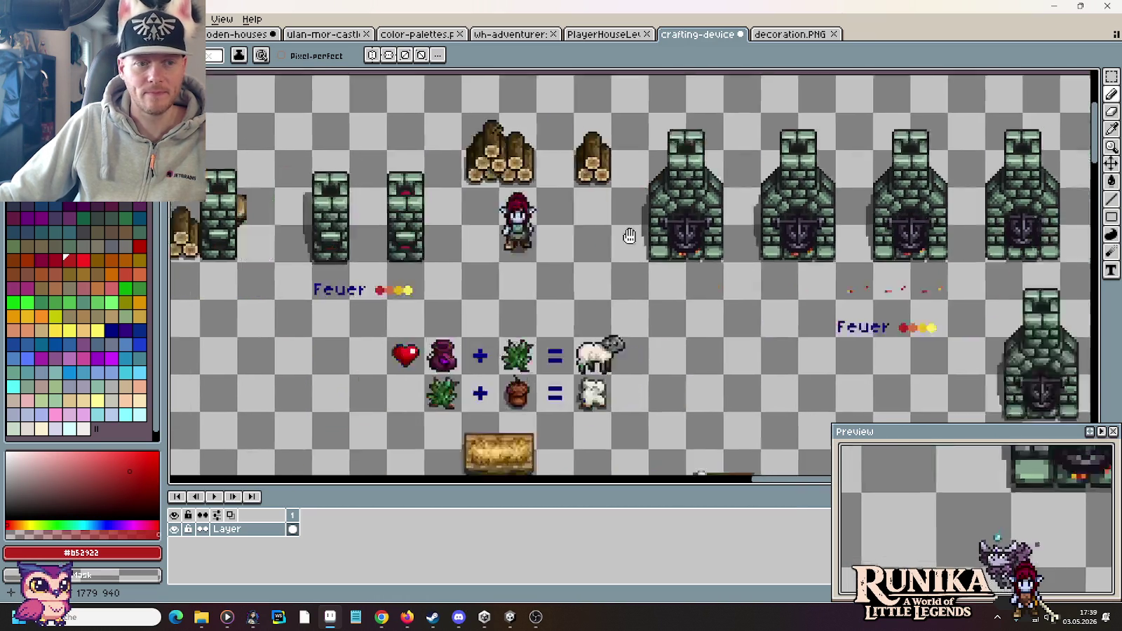
left_click_drag(366, 229, 566, 229)
scroll(566, 228, "up", 3)
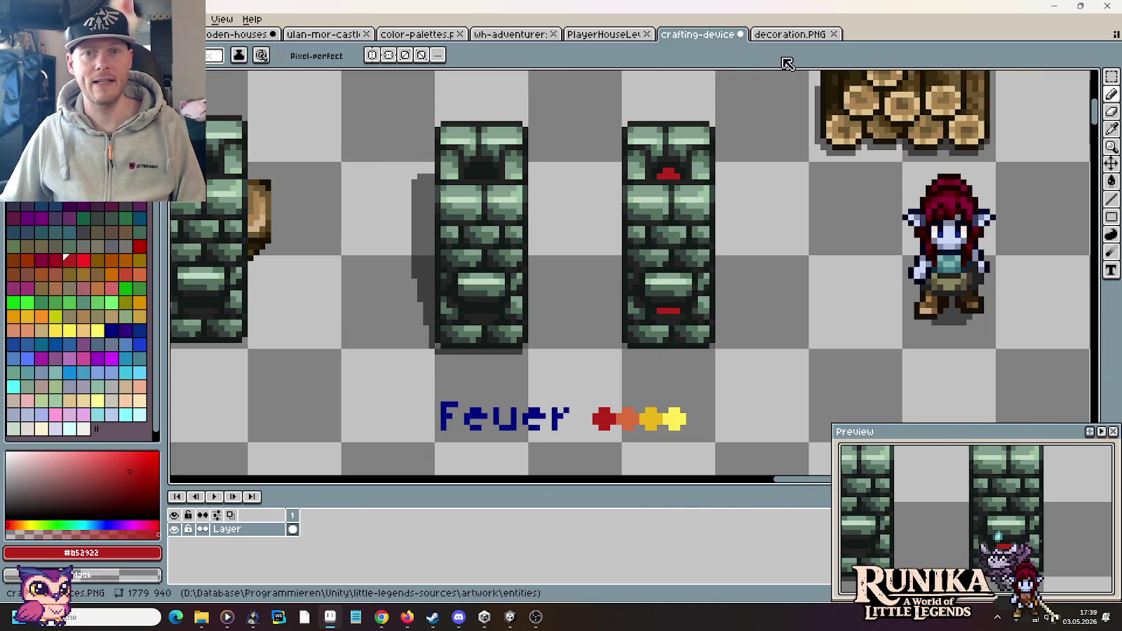
scroll(766, 183, "down", 2)
scroll(767, 183, "down", 2)
scroll(766, 183, "down", 1)
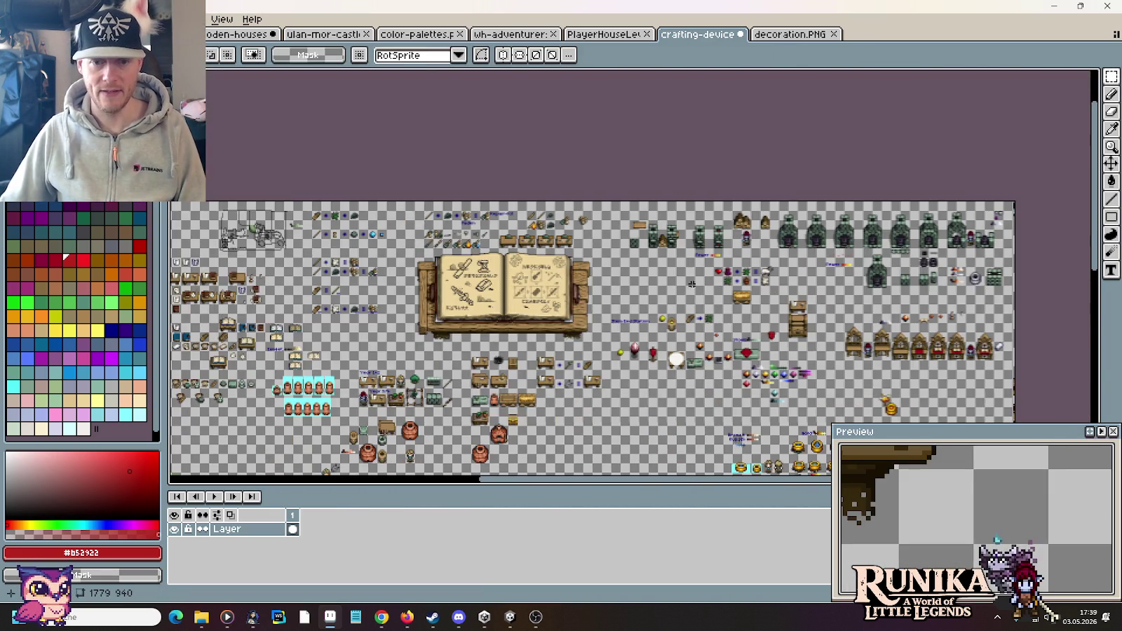
mouse_move(700, 428)
left_mouse_down()
mouse_move(493, 284)
mouse_move(516, 241)
left_mouse_up()
scroll(492, 284, "up", 1)
scroll(493, 284, "down", 1)
scroll(516, 241, "up", 1)
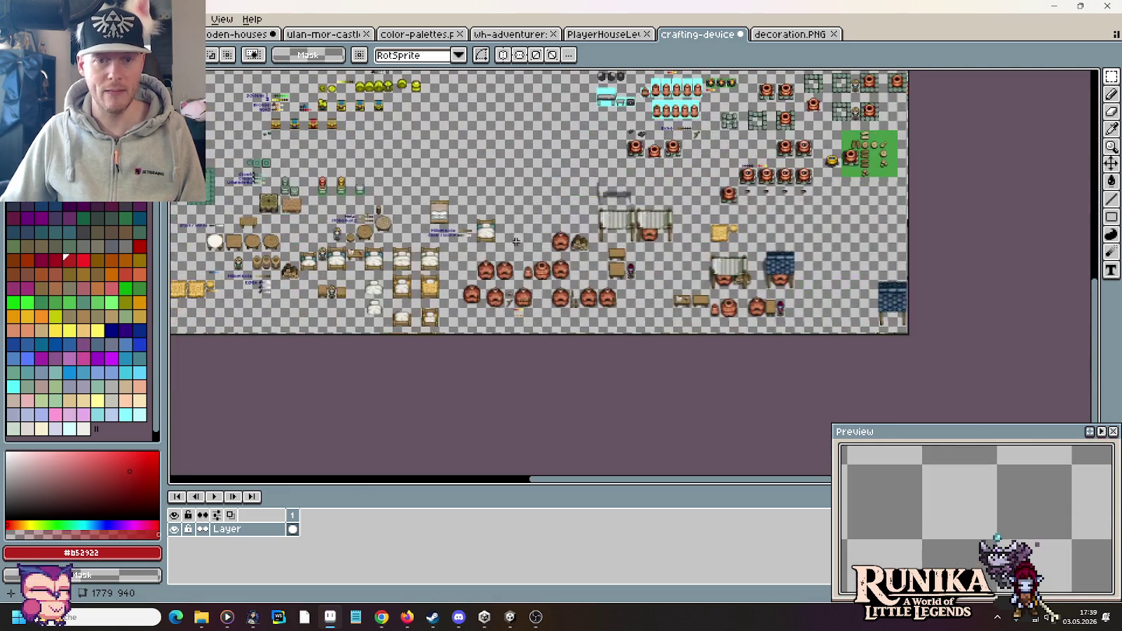
scroll(718, 150, "down", 1)
scroll(602, 230, "up", 3)
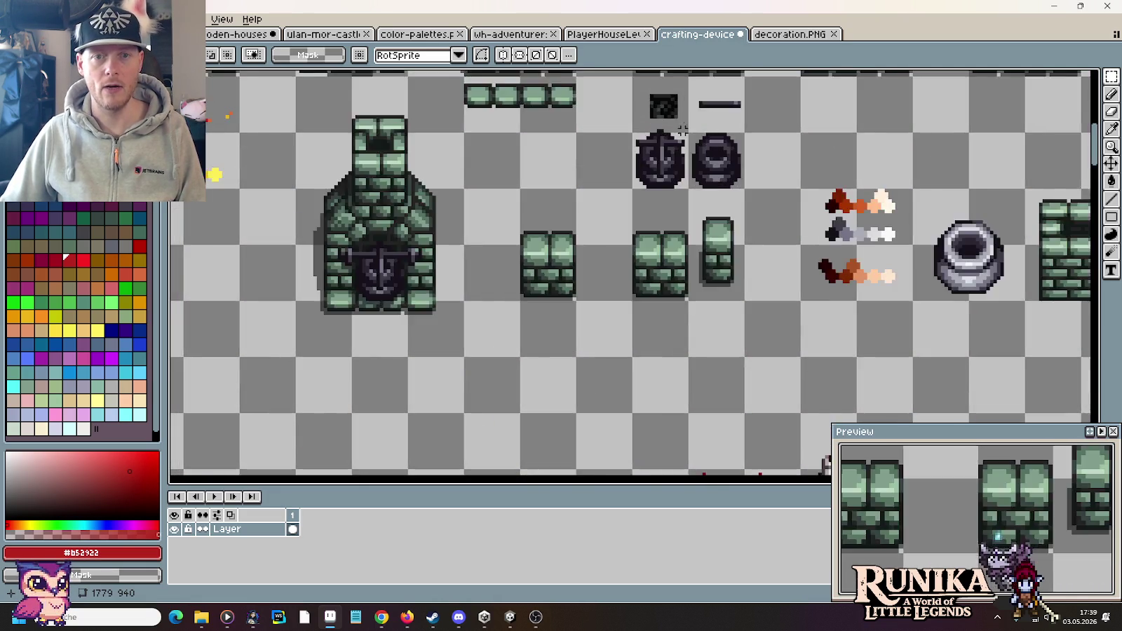
scroll(602, 230, "up", 1)
scroll(601, 230, "down", 1)
scroll(595, 300, "up", 1)
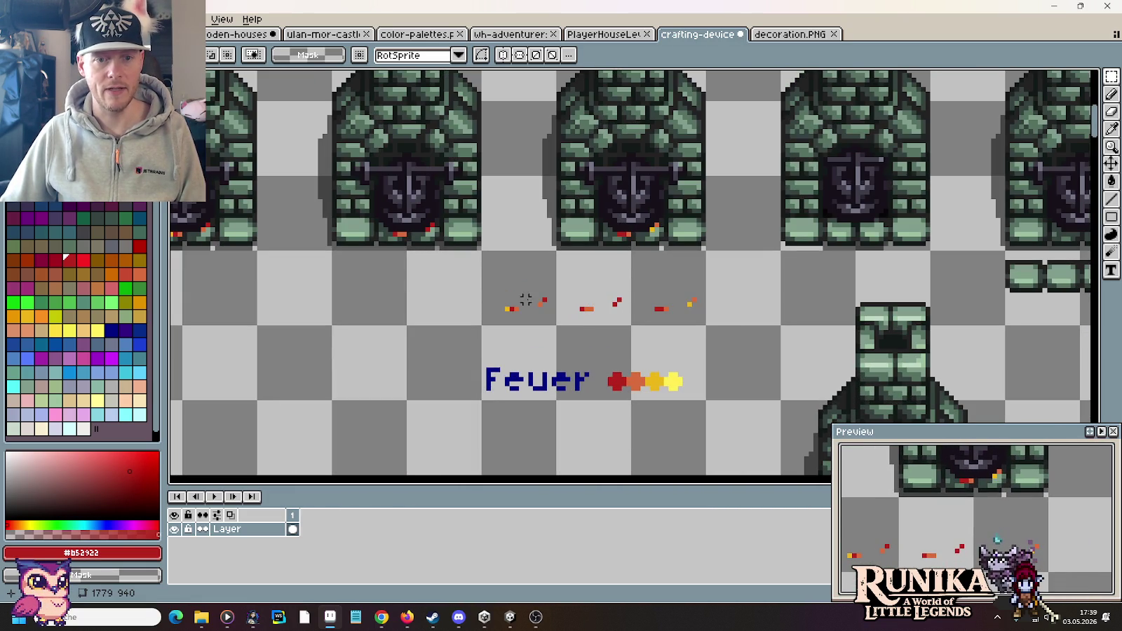
scroll(675, 304, "down", 2)
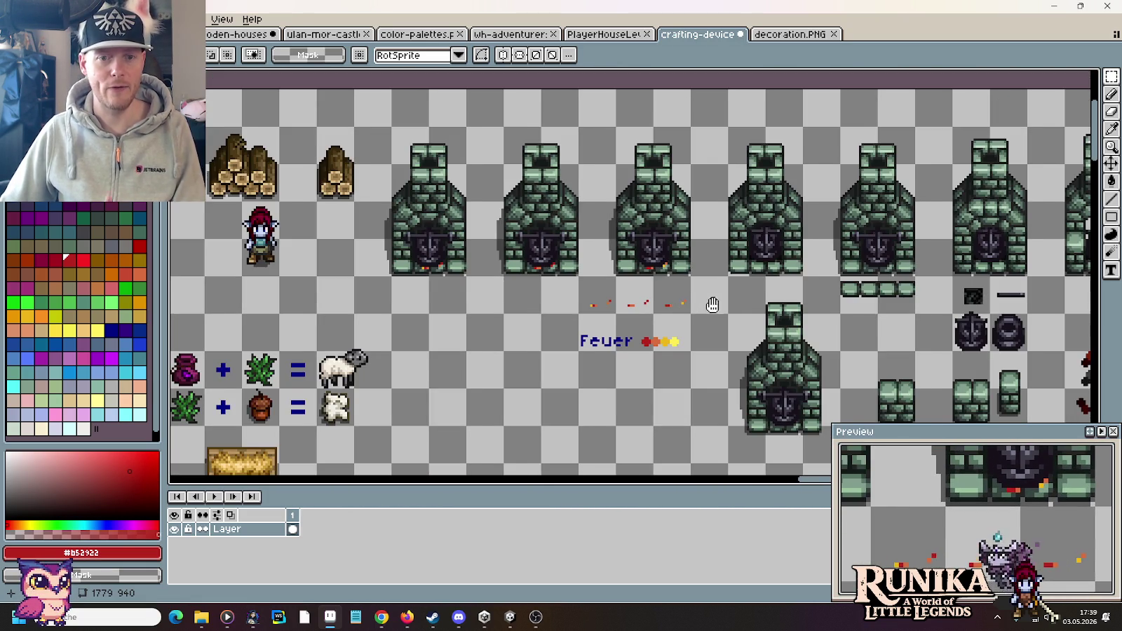
scroll(712, 305, "up", 2)
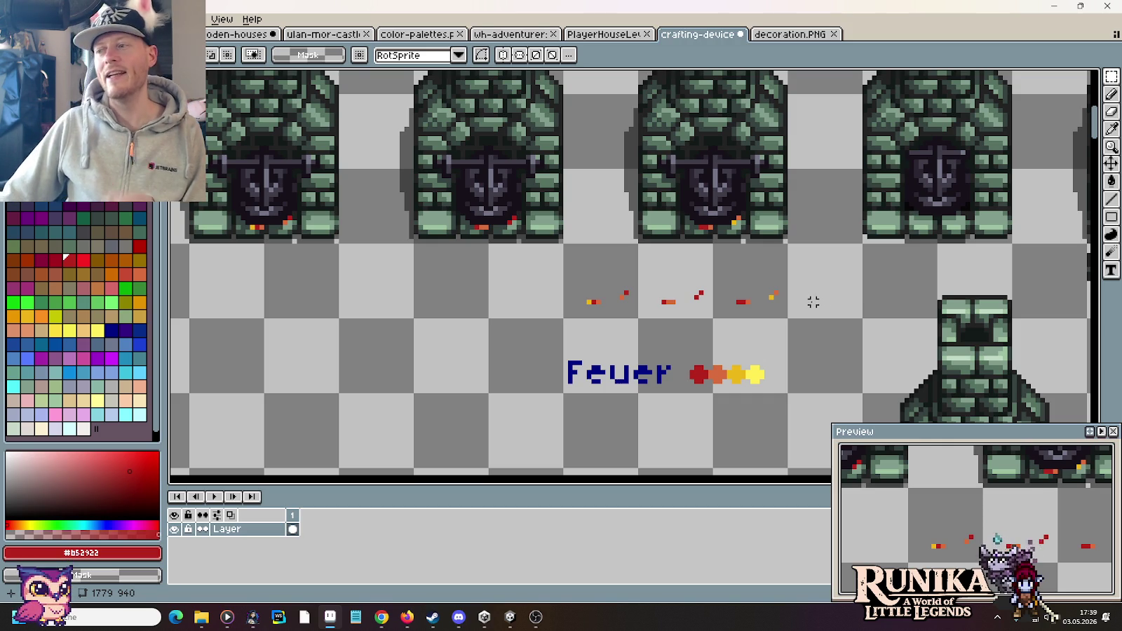
left_click_drag(438, 278, 872, 299)
scroll(872, 300, "down", 2)
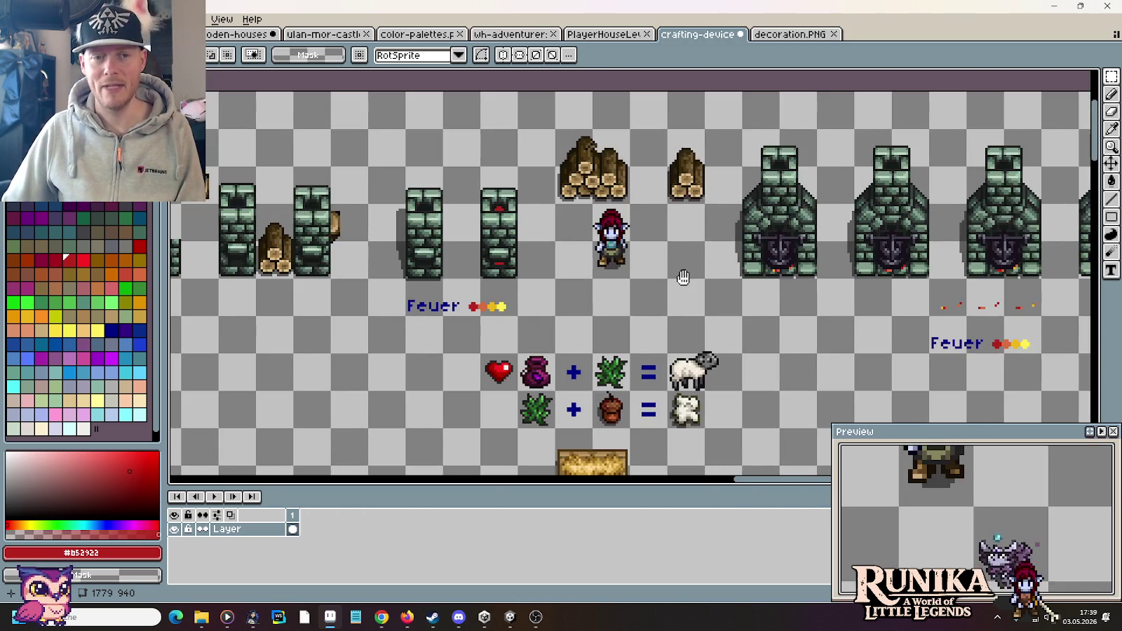
left_click_drag(683, 277, 861, 288)
scroll(699, 244, "up", 1)
scroll(700, 244, "down", 1)
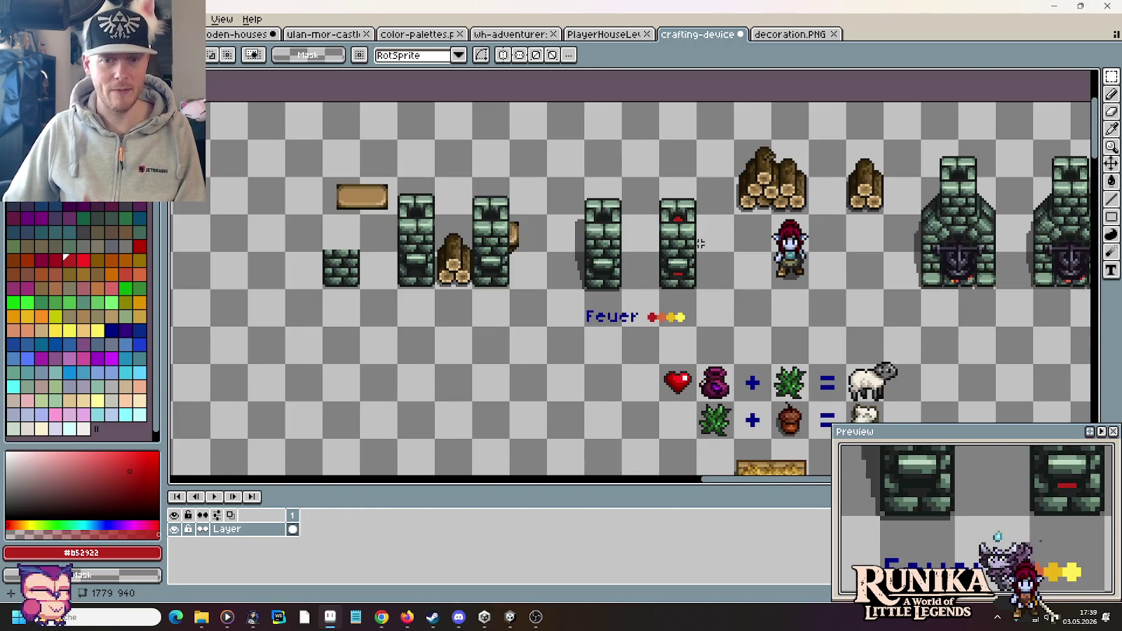
left_click_drag(700, 244, 854, 281)
left_click_drag(870, 327, 492, 210)
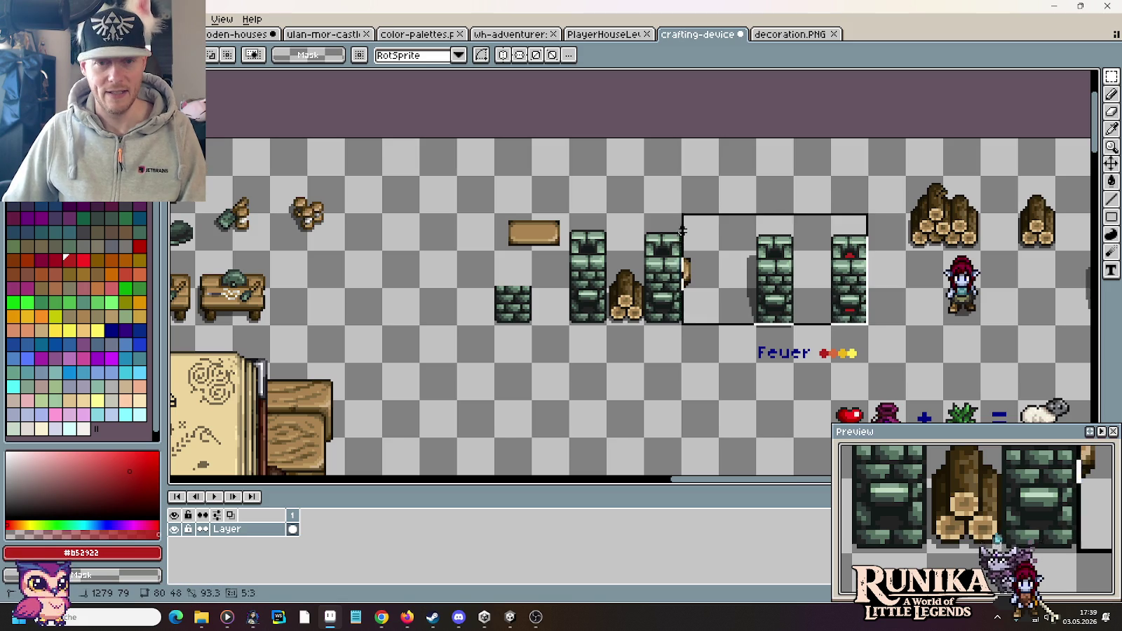
Move the pillars and logs 160 px left and shift the dark strip further left.
left_click_drag(617, 274, 504, 273)
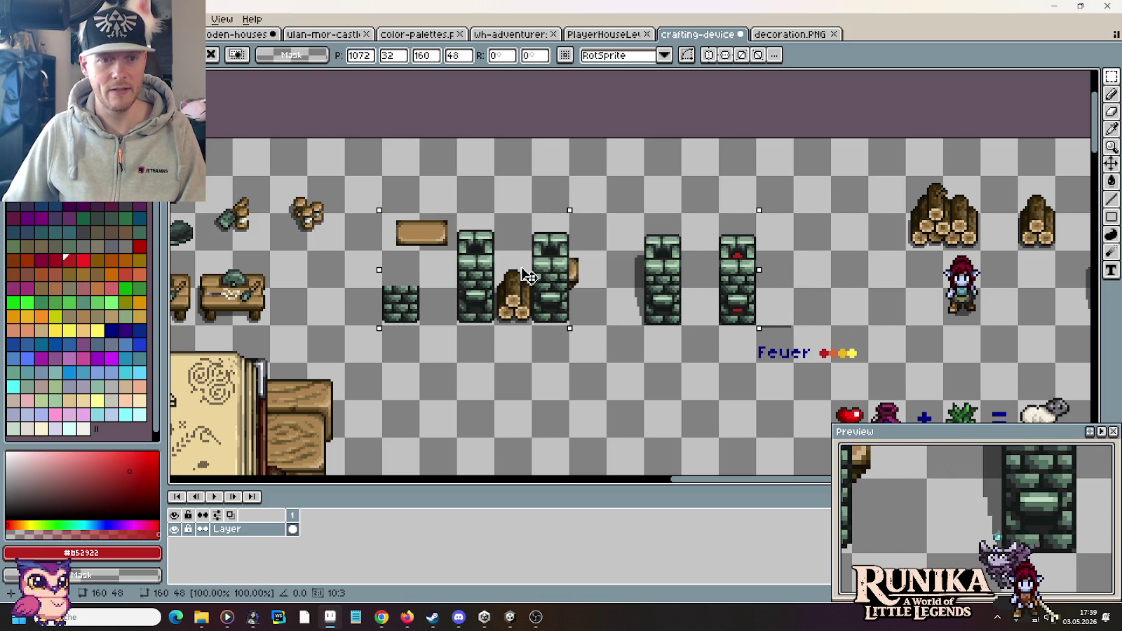
key("Return")
scroll(810, 310, "up", 1)
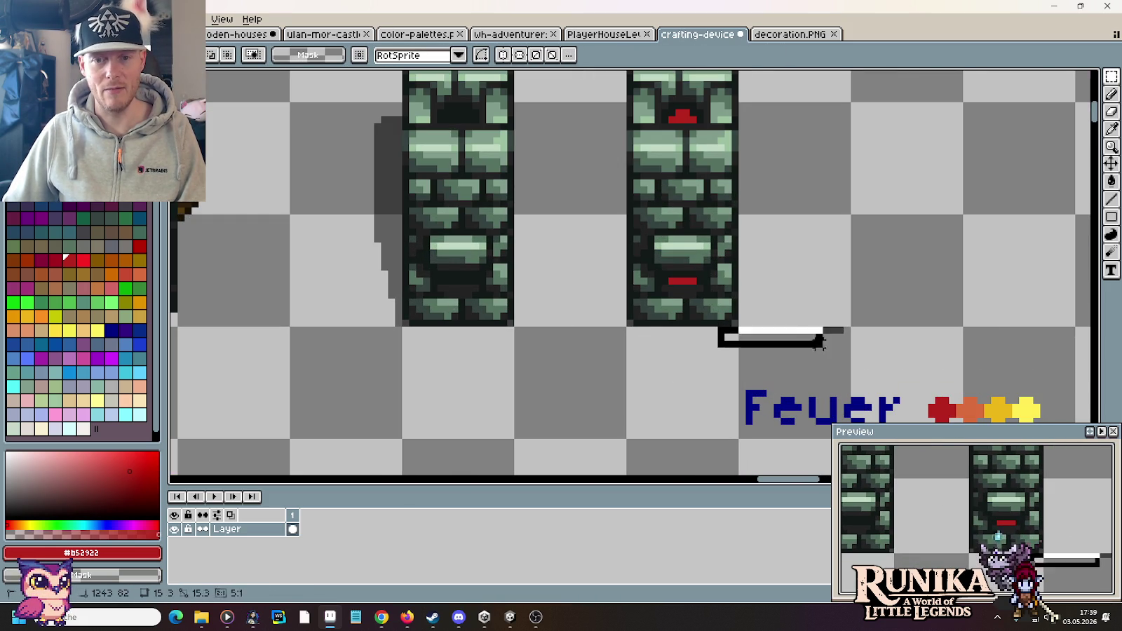
left_click_drag(715, 325, 852, 356)
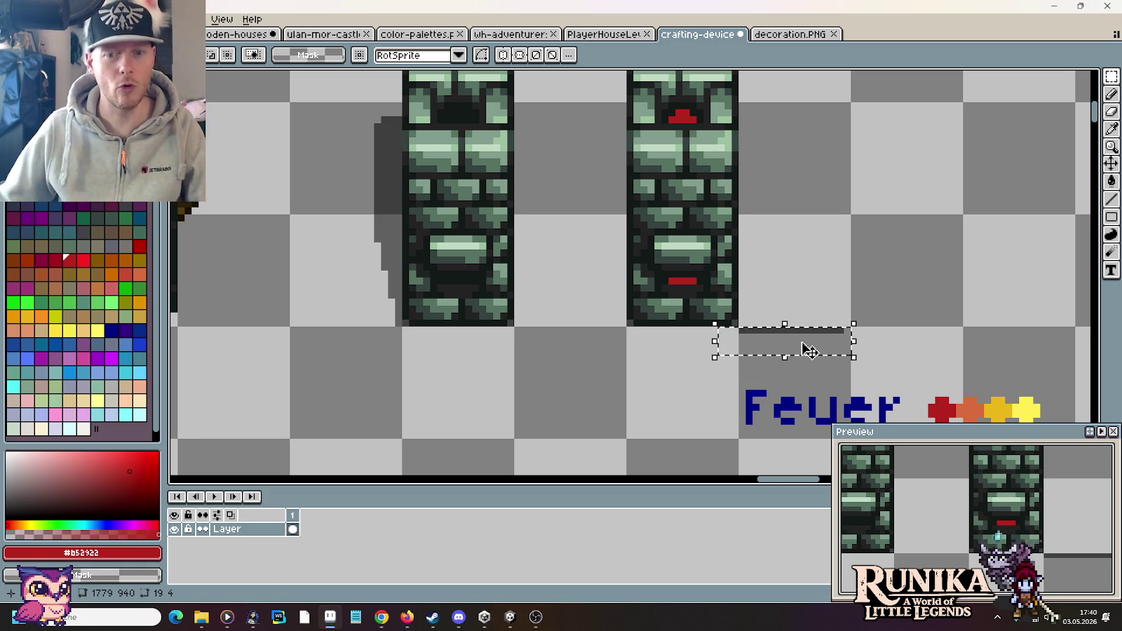
mouse_move(806, 348)
left_mouse_down()
mouse_move(669, 346)
mouse_move(706, 353)
left_mouse_up()
left_click(846, 338)
Copy the red-marked pillar one frame to the right.
scroll(846, 337, "down", 5)
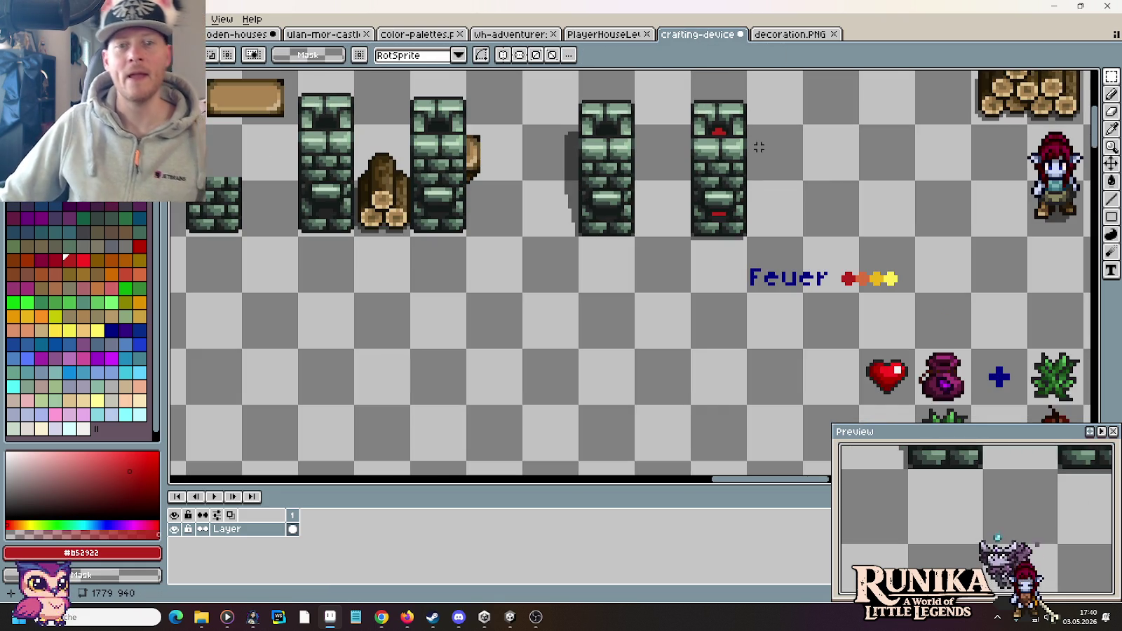
scroll(701, 210, "up", 1)
scroll(652, 310, "up", 1)
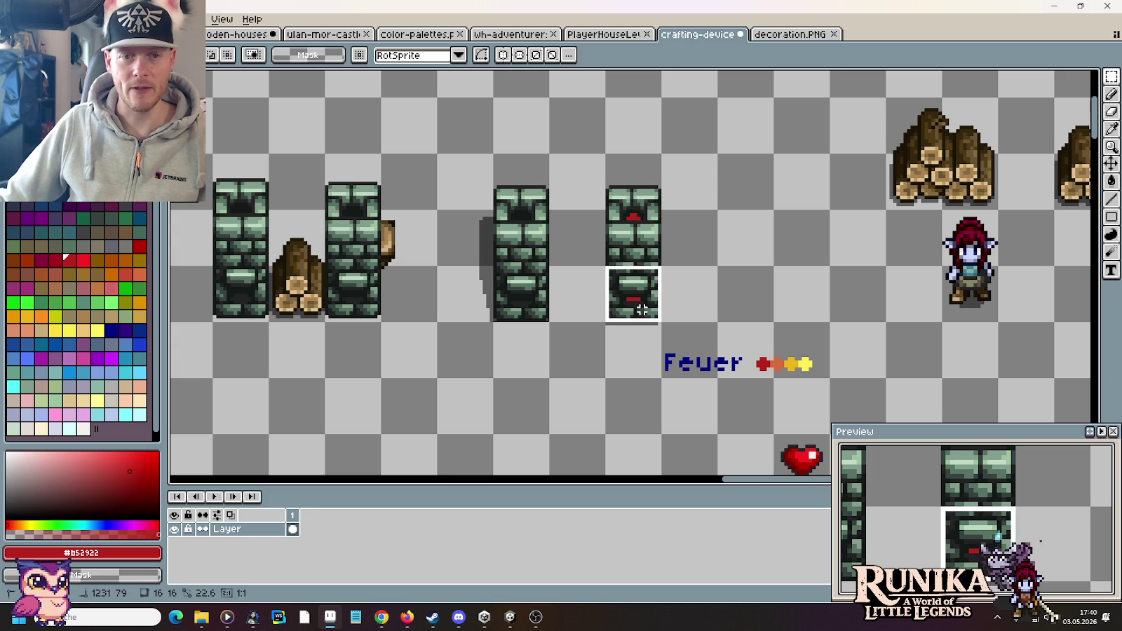
left_click_drag(652, 310, 604, 153)
mouse_move(631, 254)
left_mouse_down()
mouse_move(743, 254)
mouse_move(687, 256)
mouse_move(756, 266)
mouse_move(855, 331)
mouse_move(795, 262)
left_mouse_up()
left_click(809, 268)
Eyedrop a yellow from the artwork and switch to the Pencil.
scroll(759, 301, "up", 1)
scroll(855, 332, "up", 1)
key("i")
left_click(849, 369)
key("b")
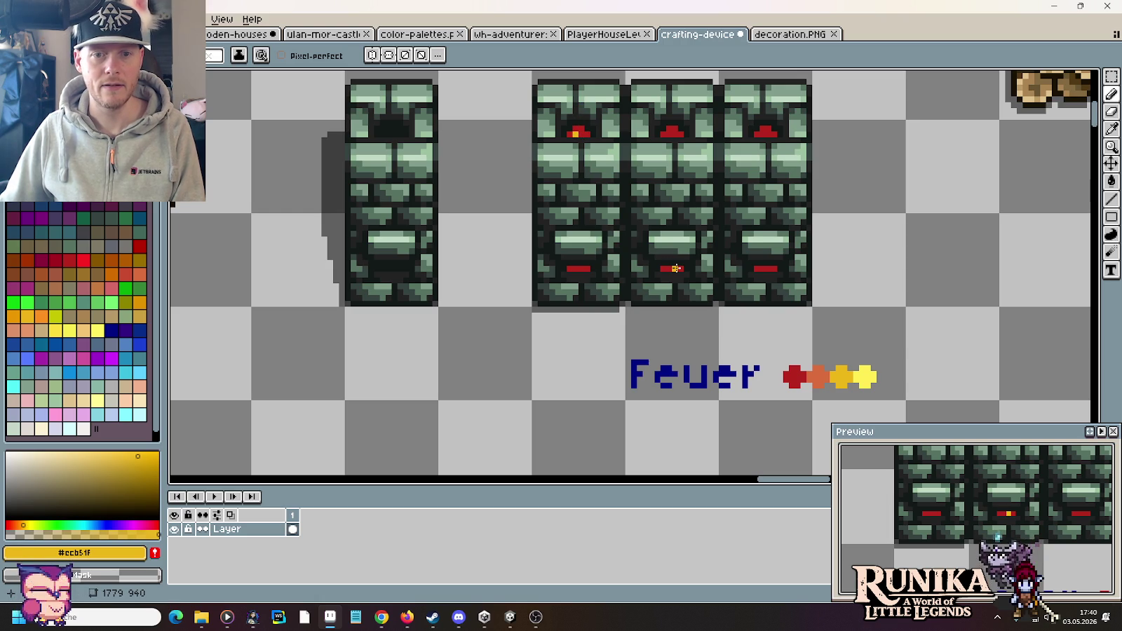
Paint orange and yellow flame pixels into the first, middle and right pillars.
left_click(865, 377)
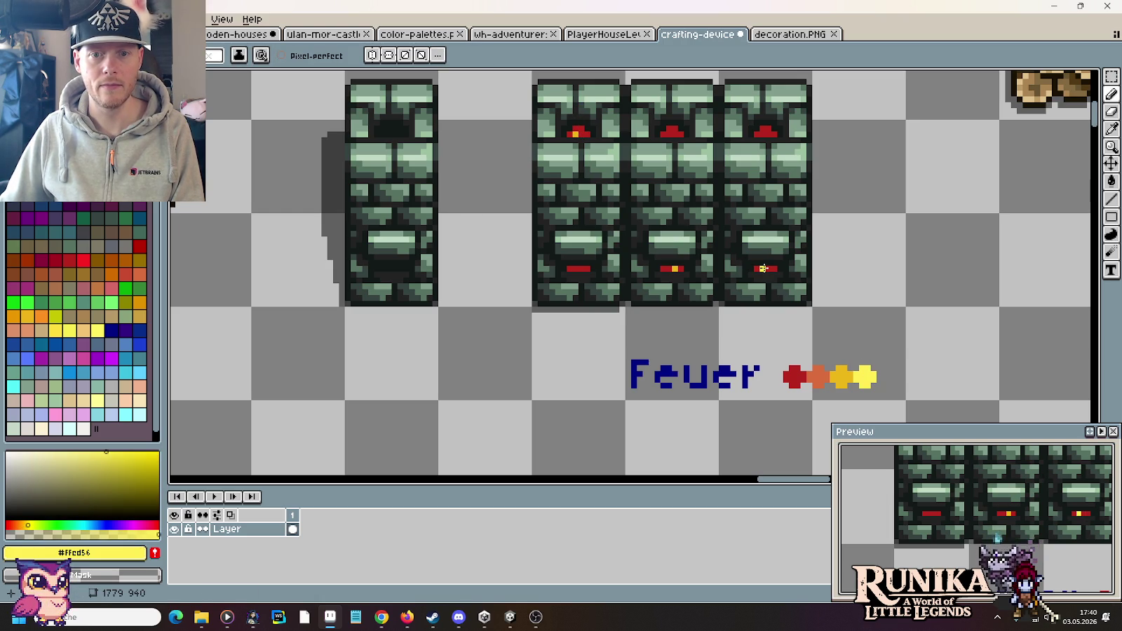
left_click(818, 377)
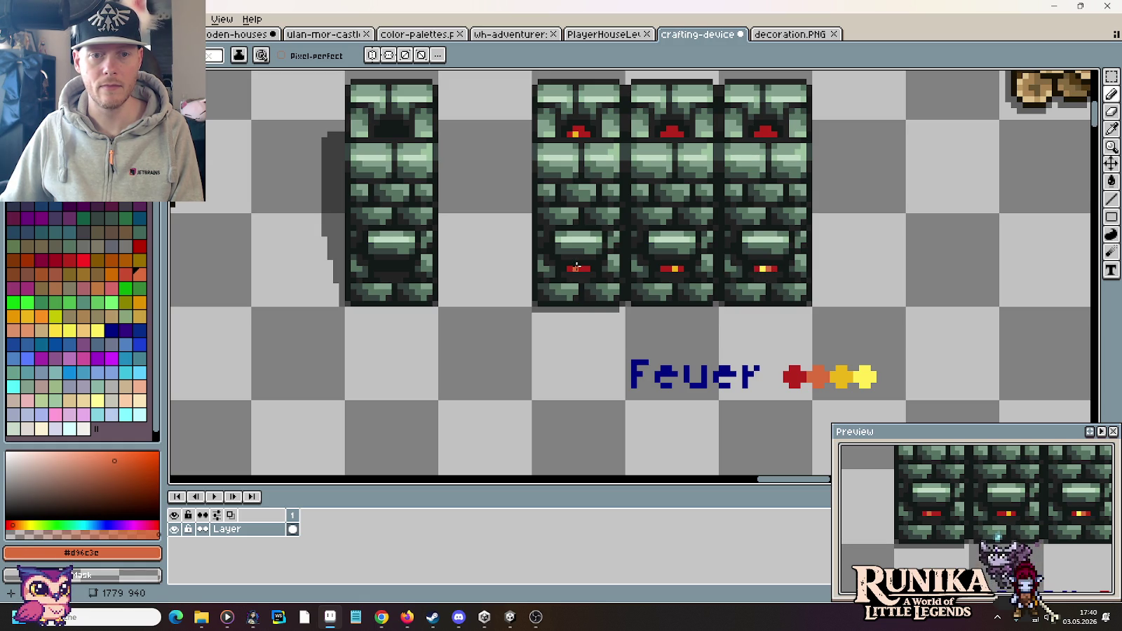
left_click(575, 133)
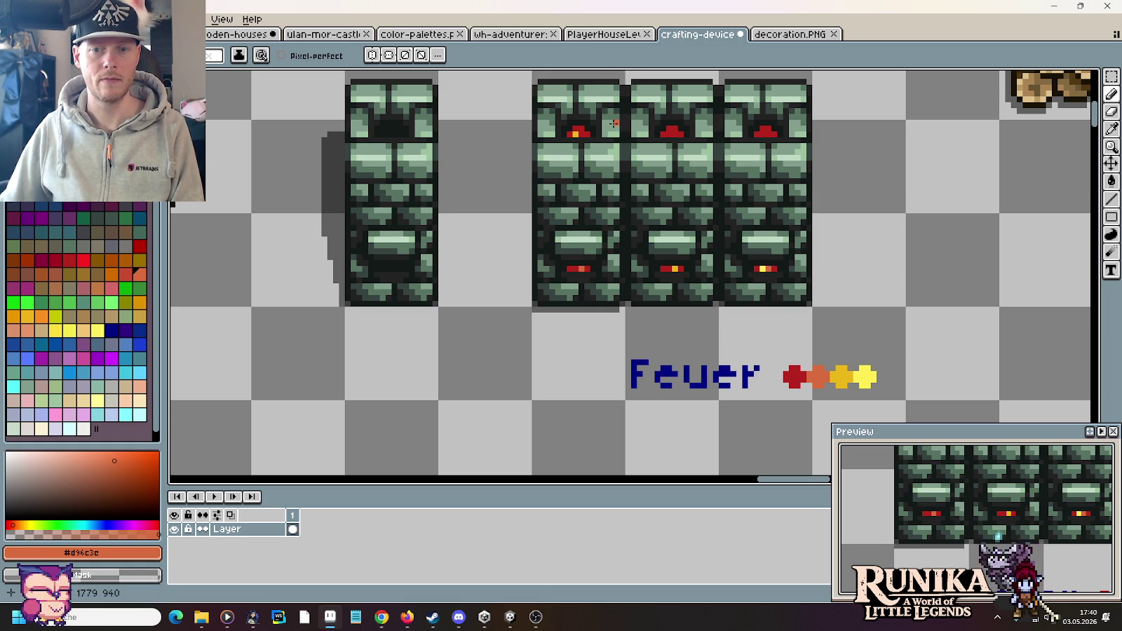
left_click(578, 134)
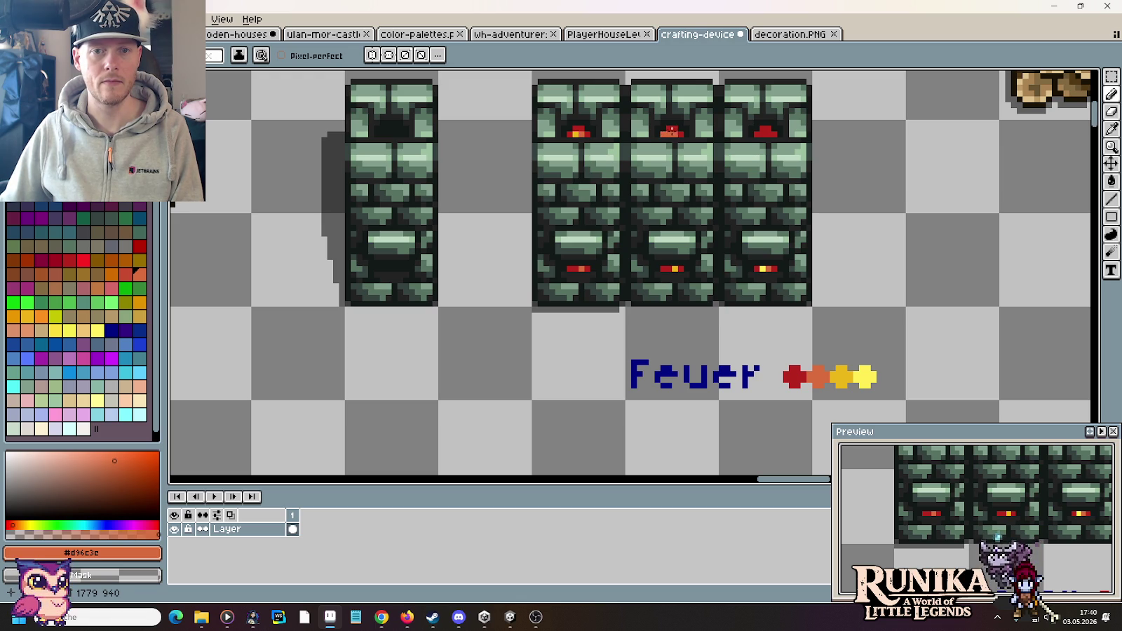
left_click(671, 130)
left_click(764, 268, "alt")
left_click(779, 257)
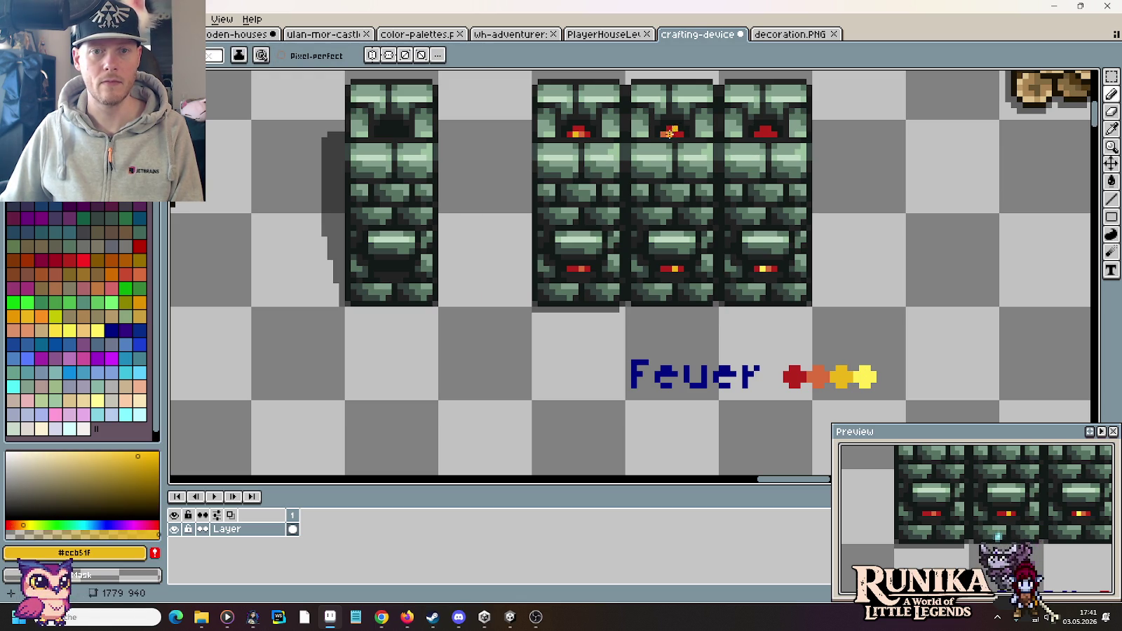
left_click(669, 132, "alt")
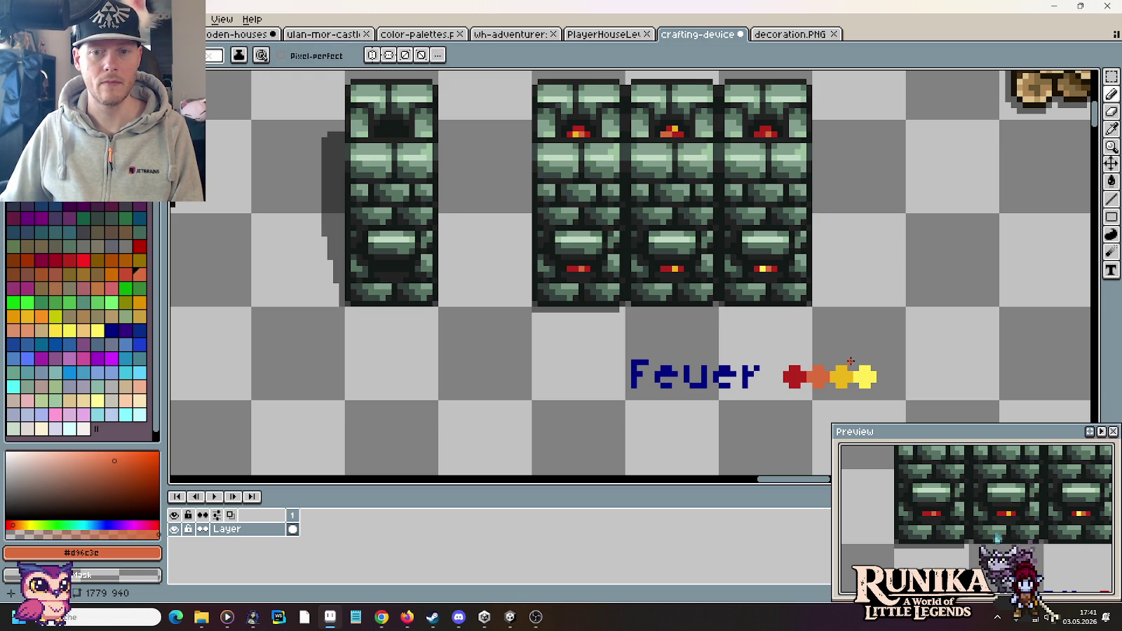
Pick the bright Feuer yellow and marquee-select the first pillar frame.
key("i")
left_click(867, 375)
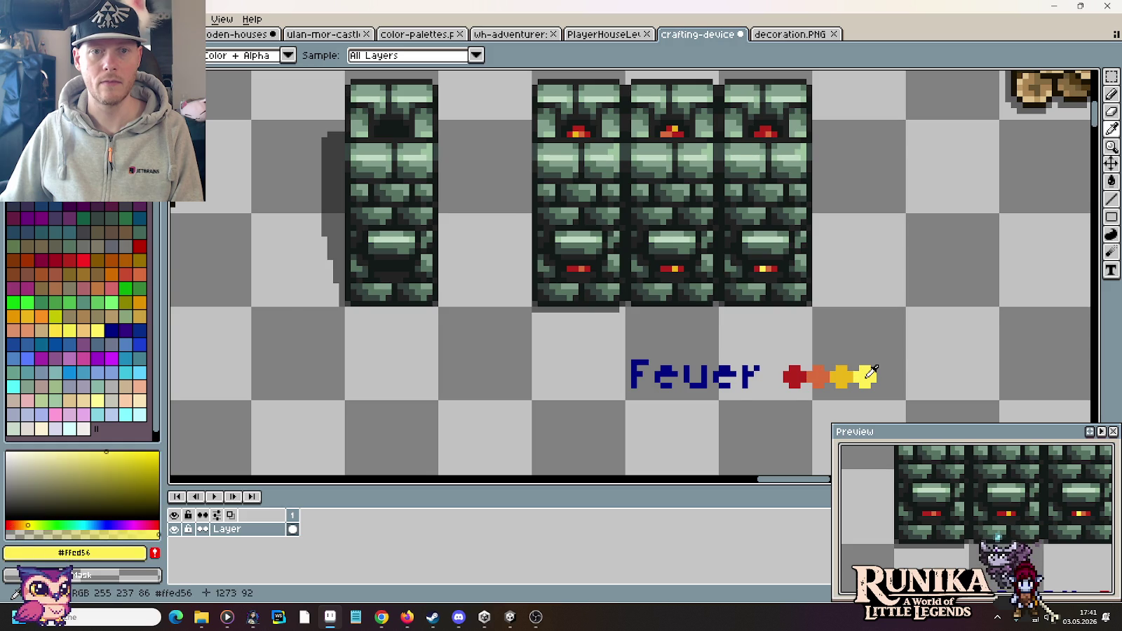
scroll(841, 284, "down", 1)
key("m")
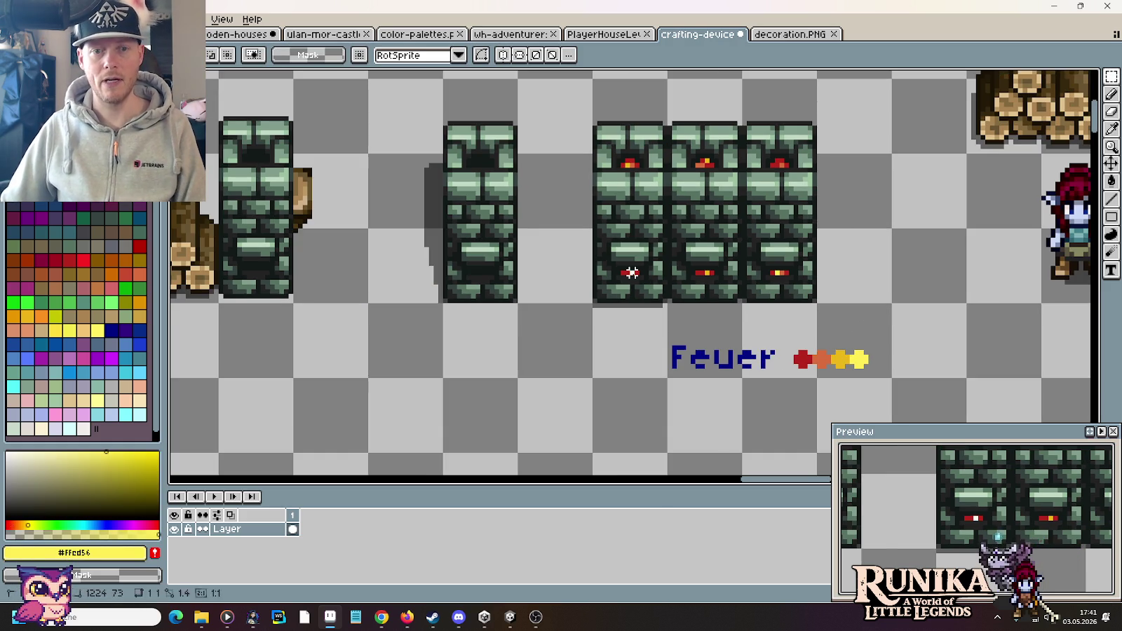
left_click_drag(631, 273, 643, 147)
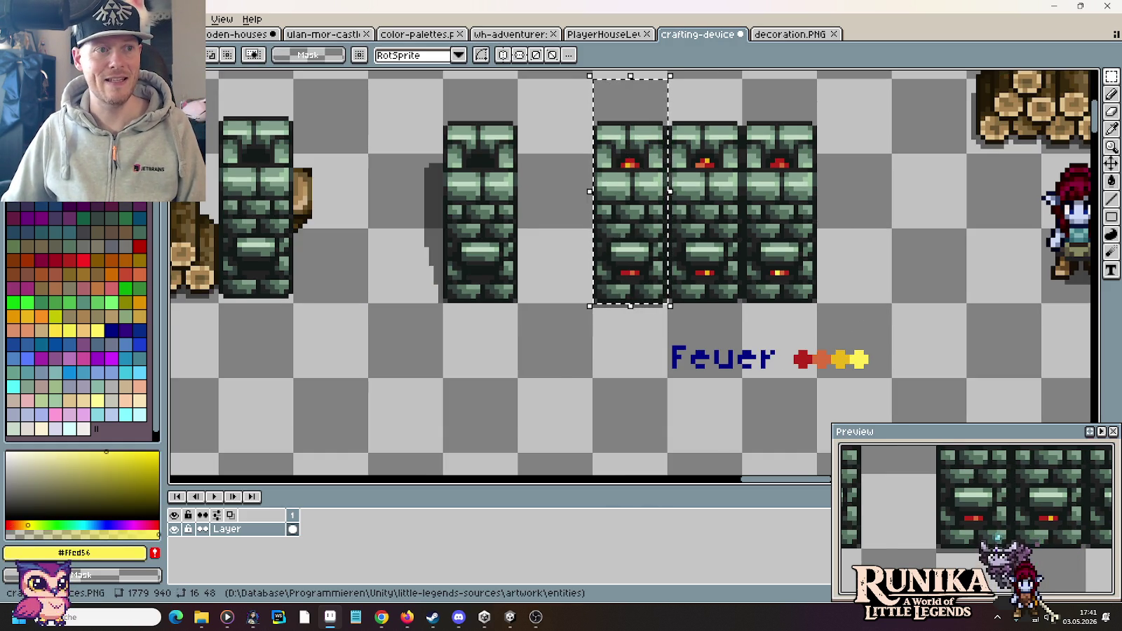
Create a new 16x48 sprite and paste the first pillar into it.
key("ctrl+n")
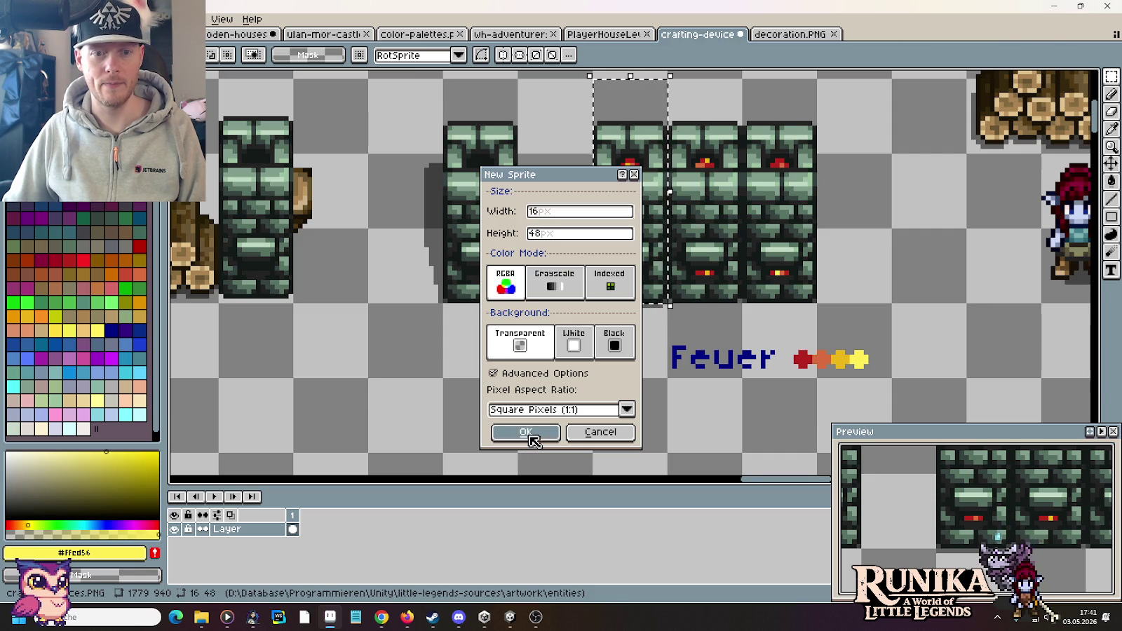
left_click(527, 432)
key("ctrl+v")
scroll(755, 221, "up", 2)
scroll(722, 268, "up", 2)
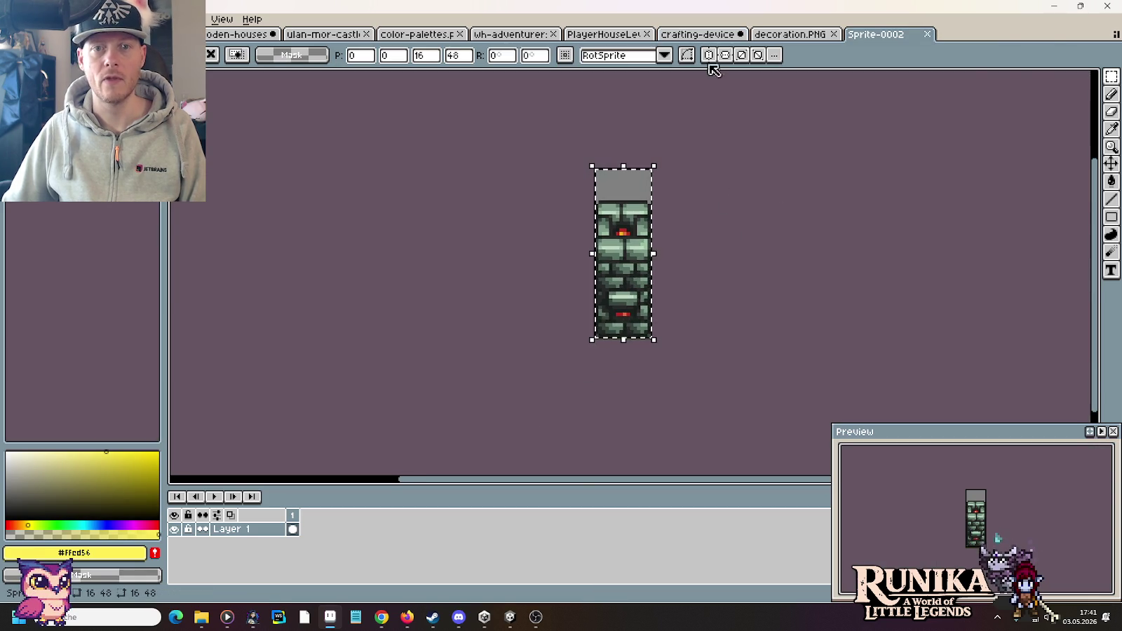
Paste the middle pillar from the sheet into a new frame 2.
left_click(698, 33)
key("ctrl+v")
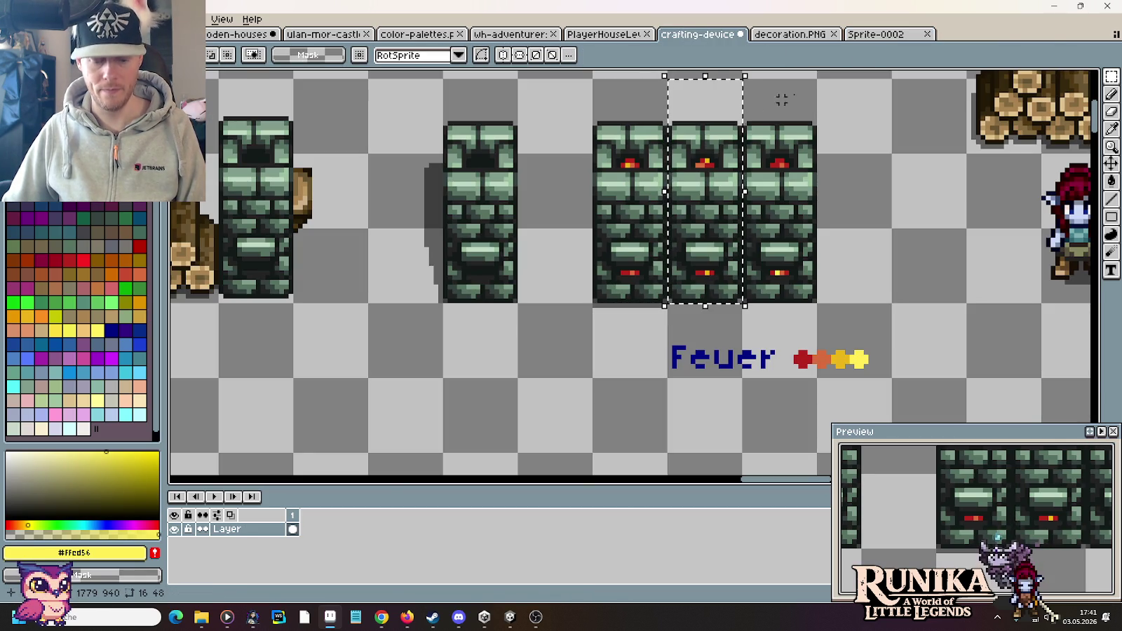
left_click(874, 34)
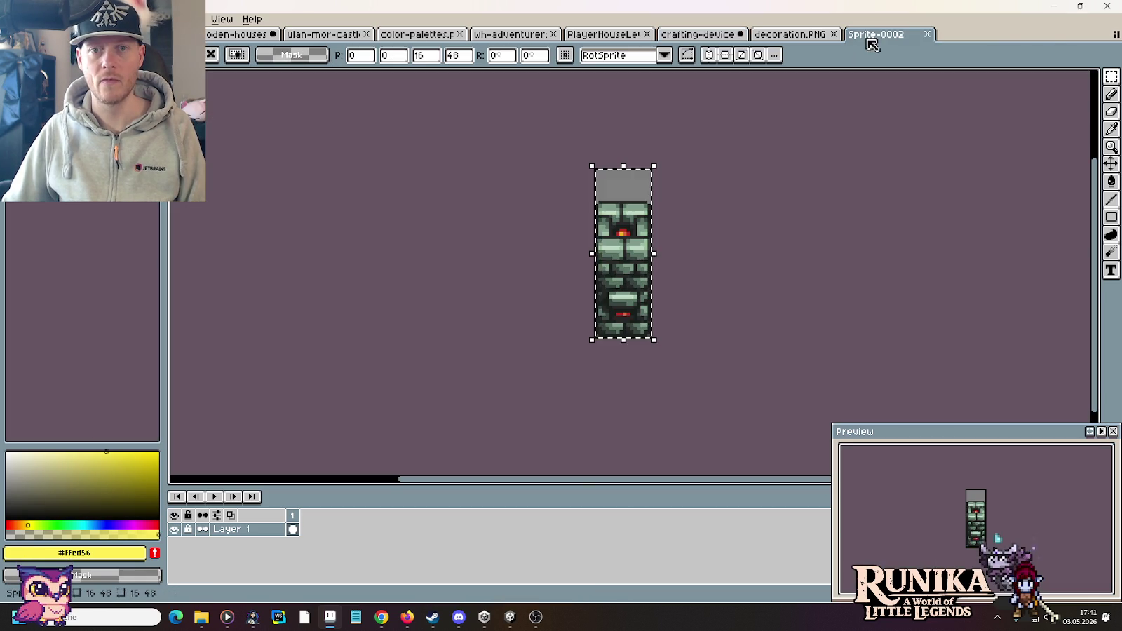
right_click(297, 521)
left_click(312, 528)
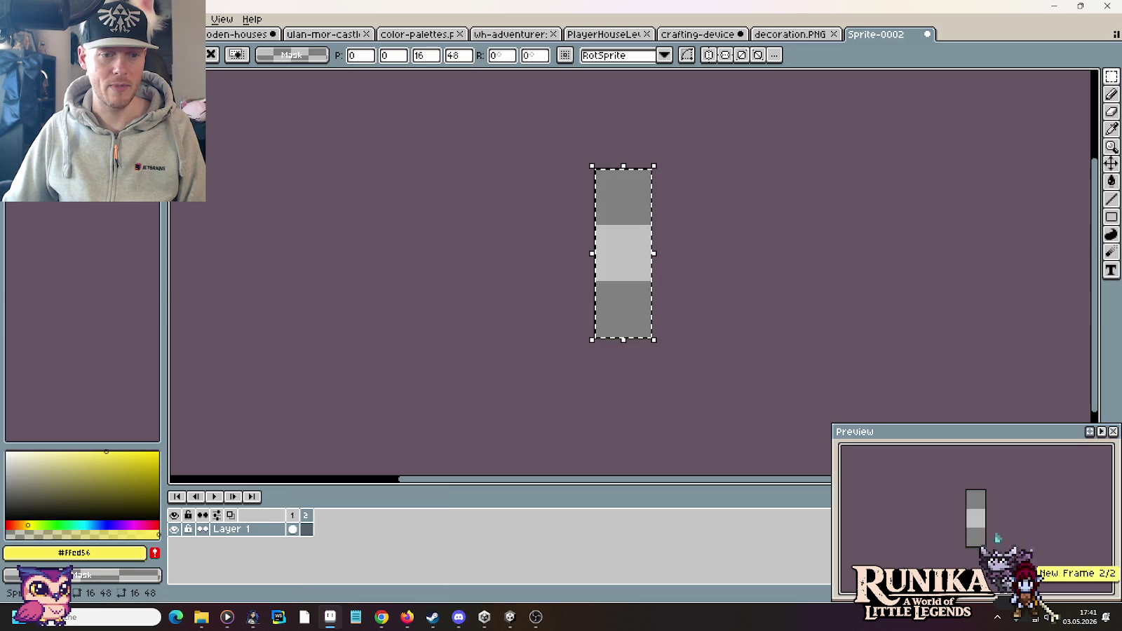
key("ctrl+v")
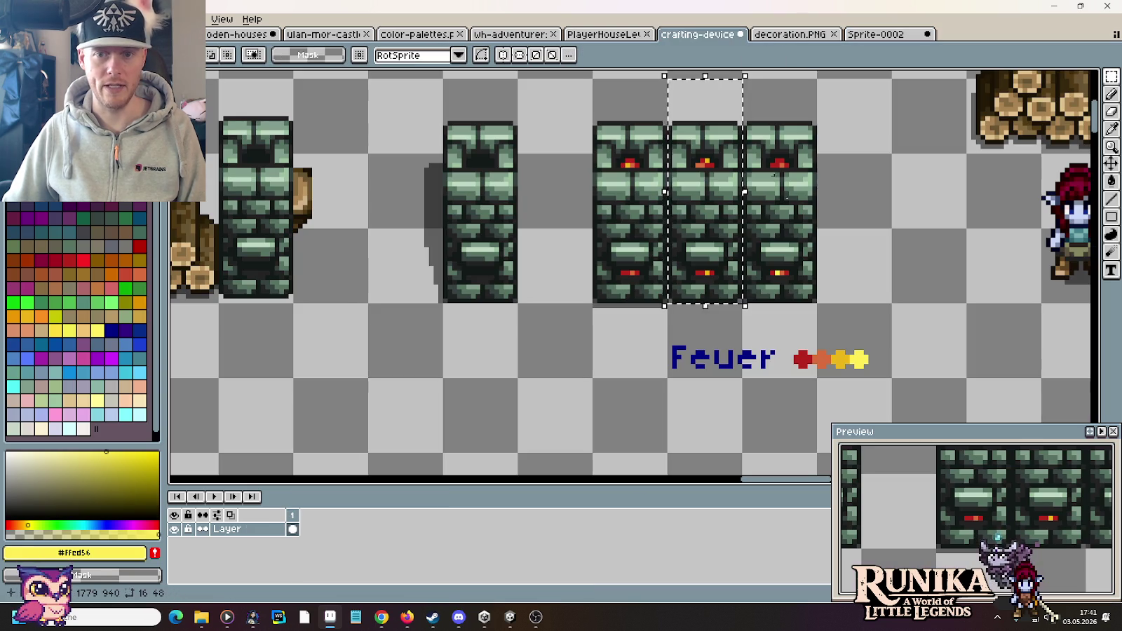
Copy the third red-marked pillar into a new frame 3.
left_click(697, 34)
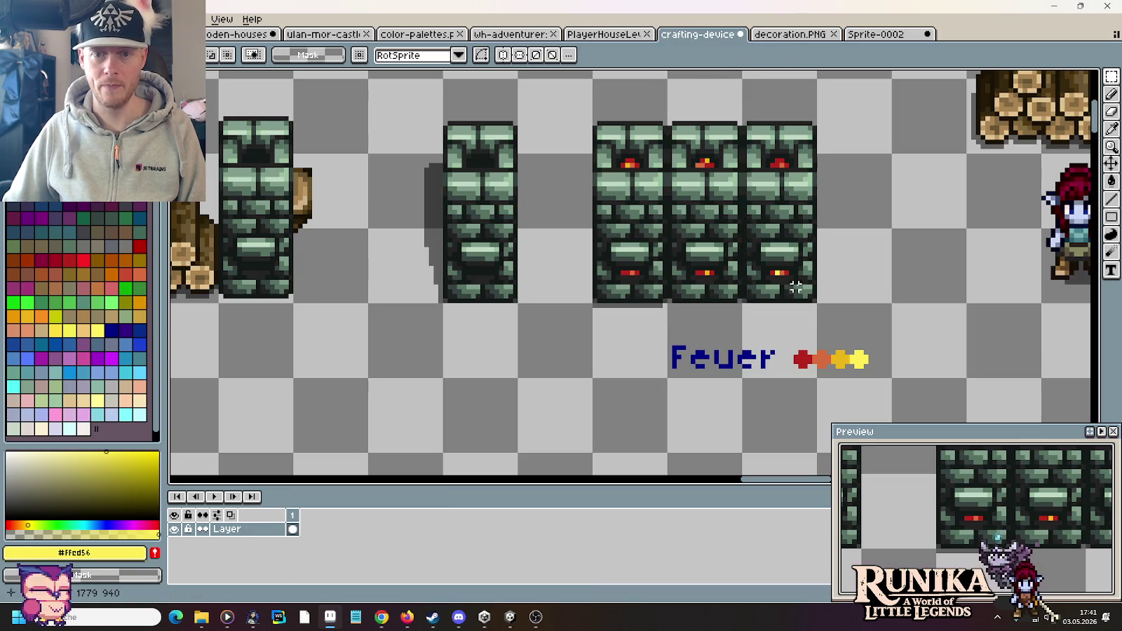
left_click_drag(795, 287, 799, 125)
left_click(875, 34)
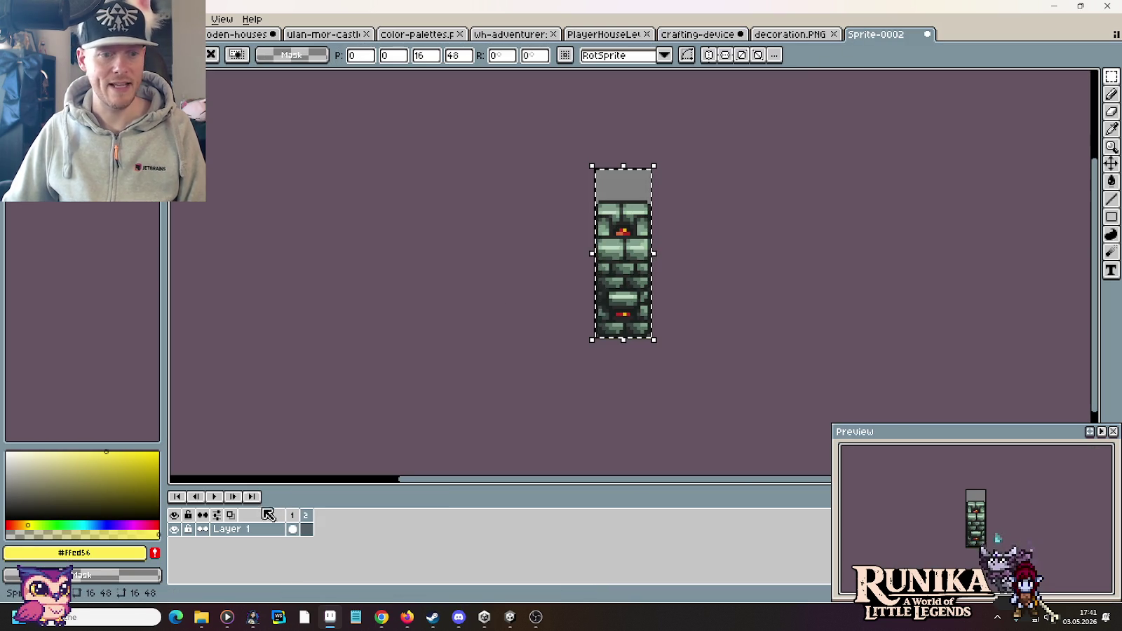
right_click(315, 523)
left_click(352, 533)
key("ctrl+v")
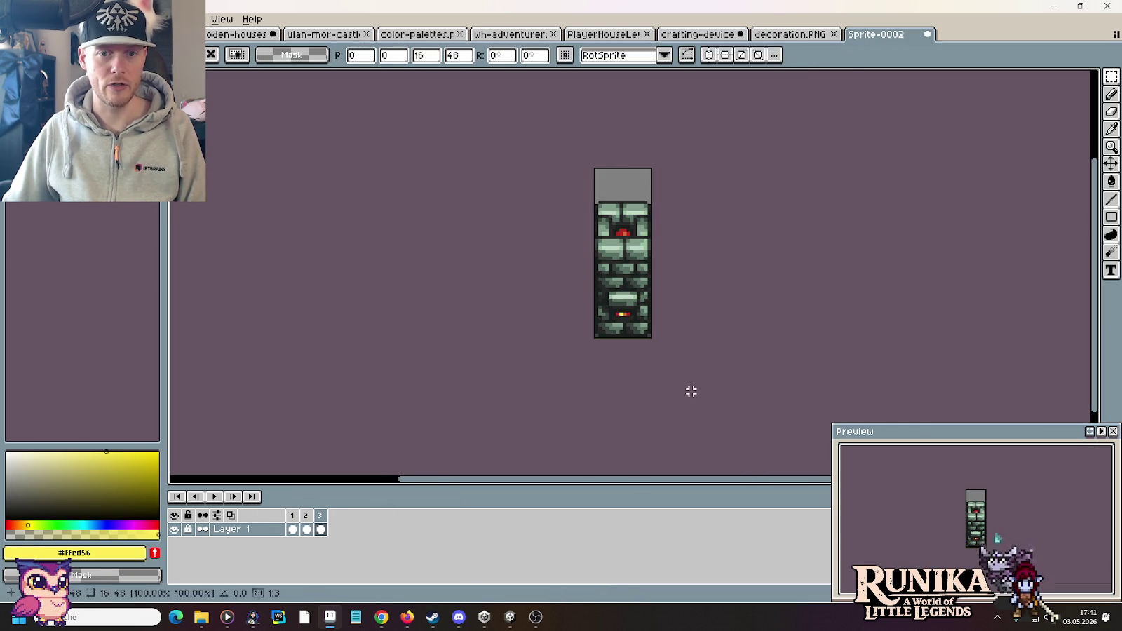
left_click(691, 391)
Preview the flicker and set all three frames to 150 ms duration.
left_click(215, 497)
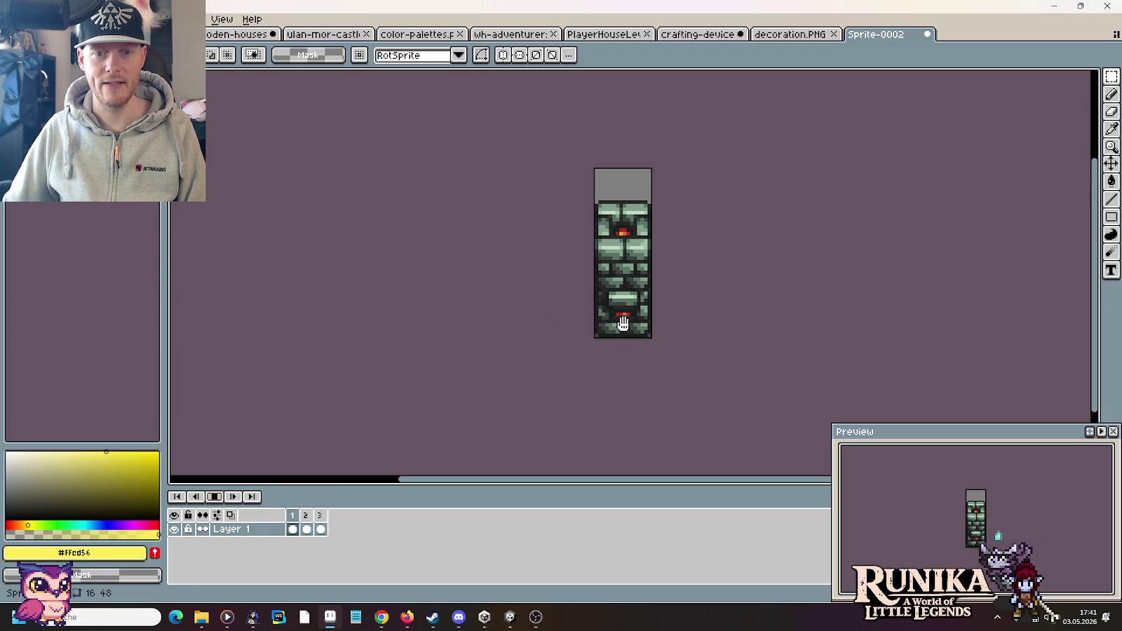
left_click(215, 497)
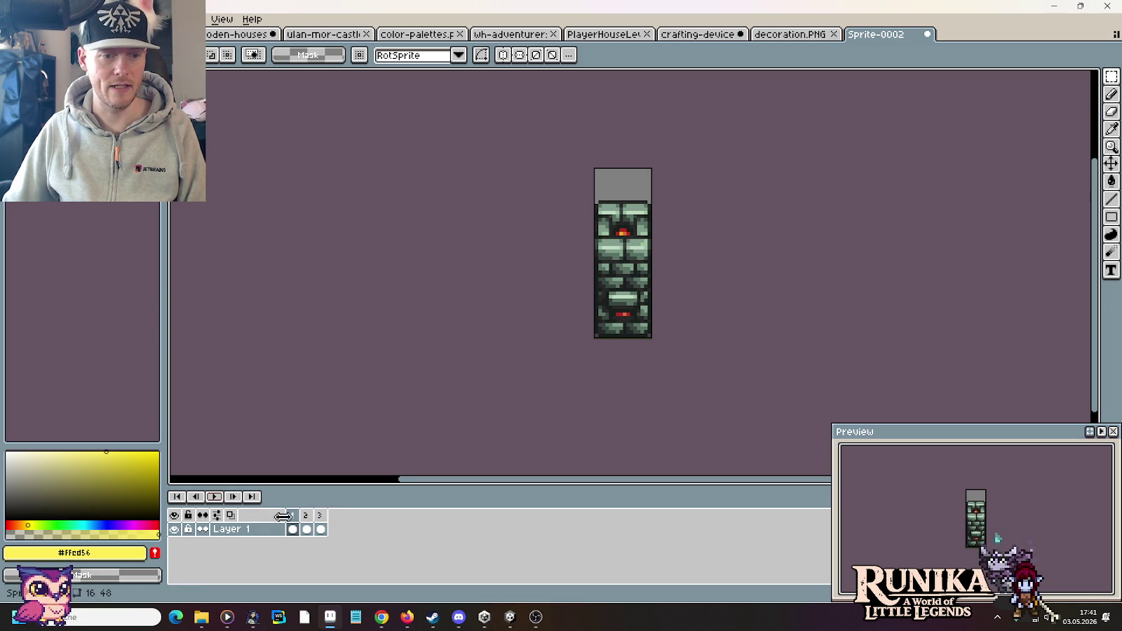
right_click(320, 515)
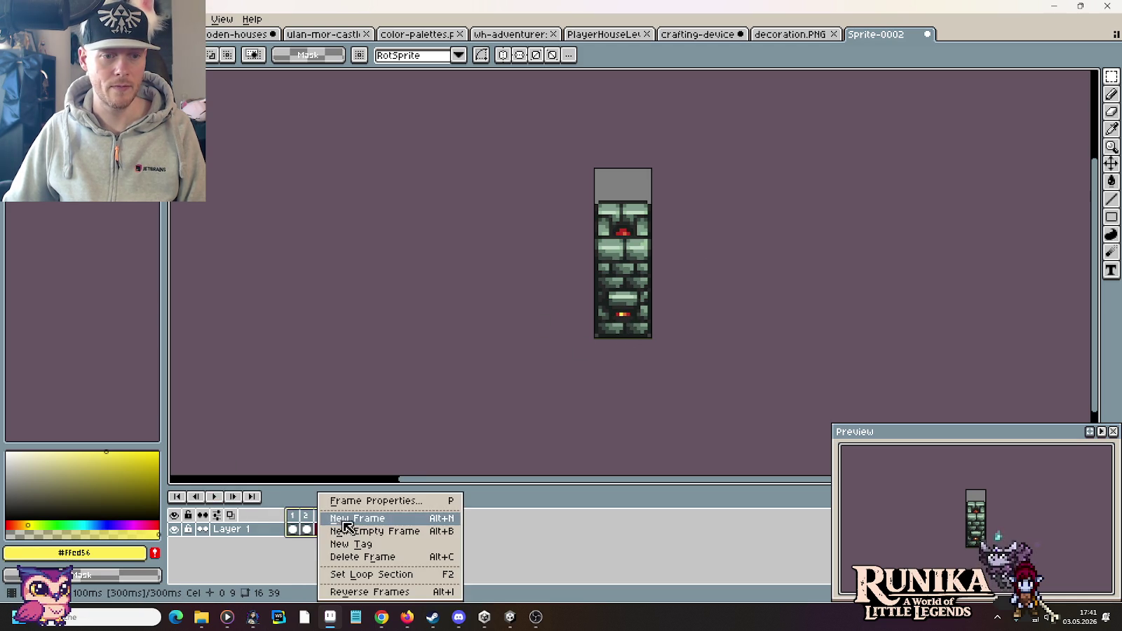
left_click(358, 501)
type("15")
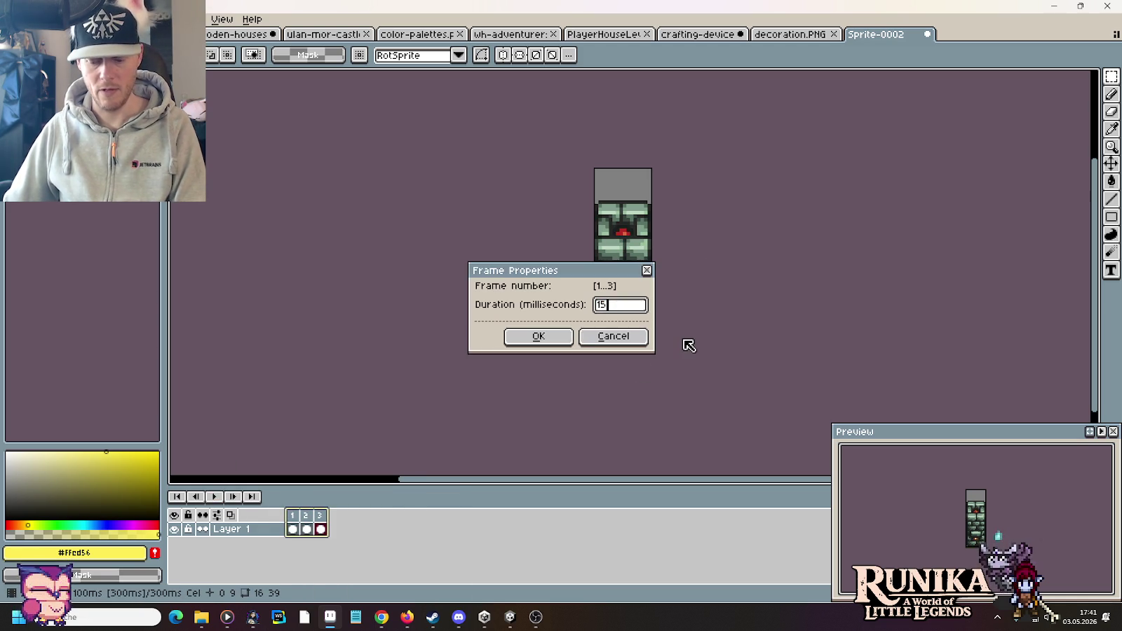
type("0")
key("Return")
left_click(214, 496)
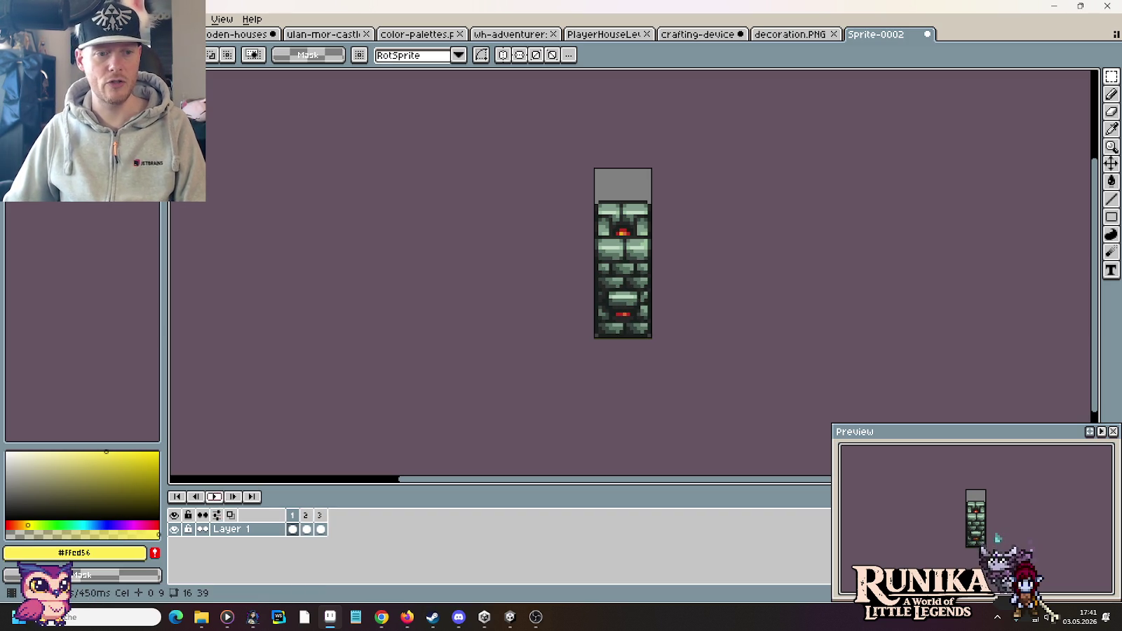
left_click(701, 34)
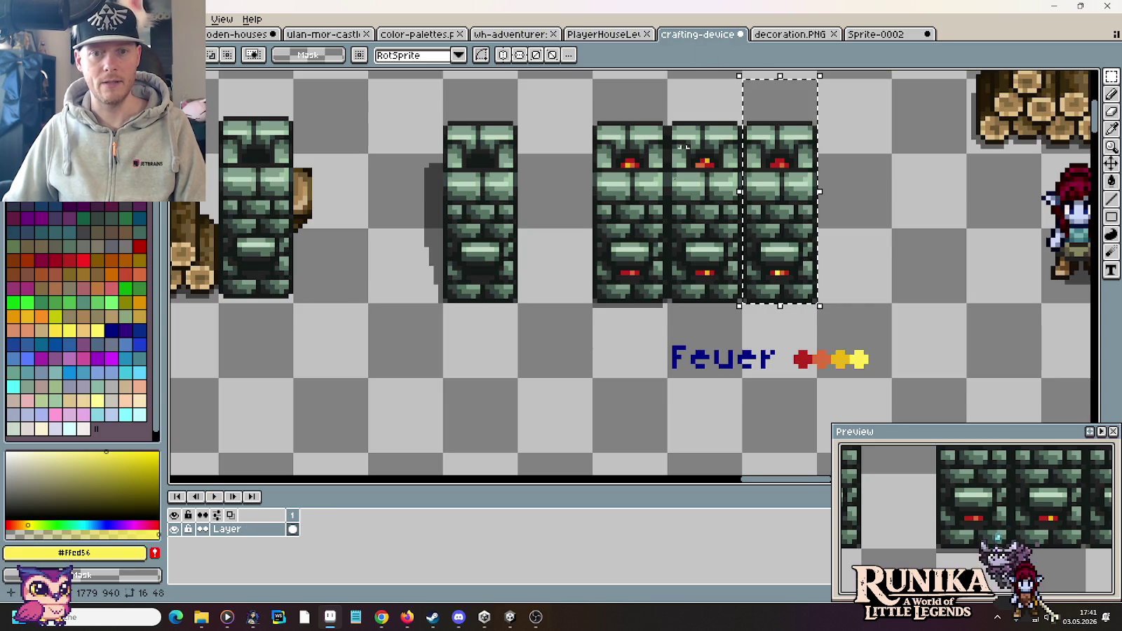
left_click(651, 348)
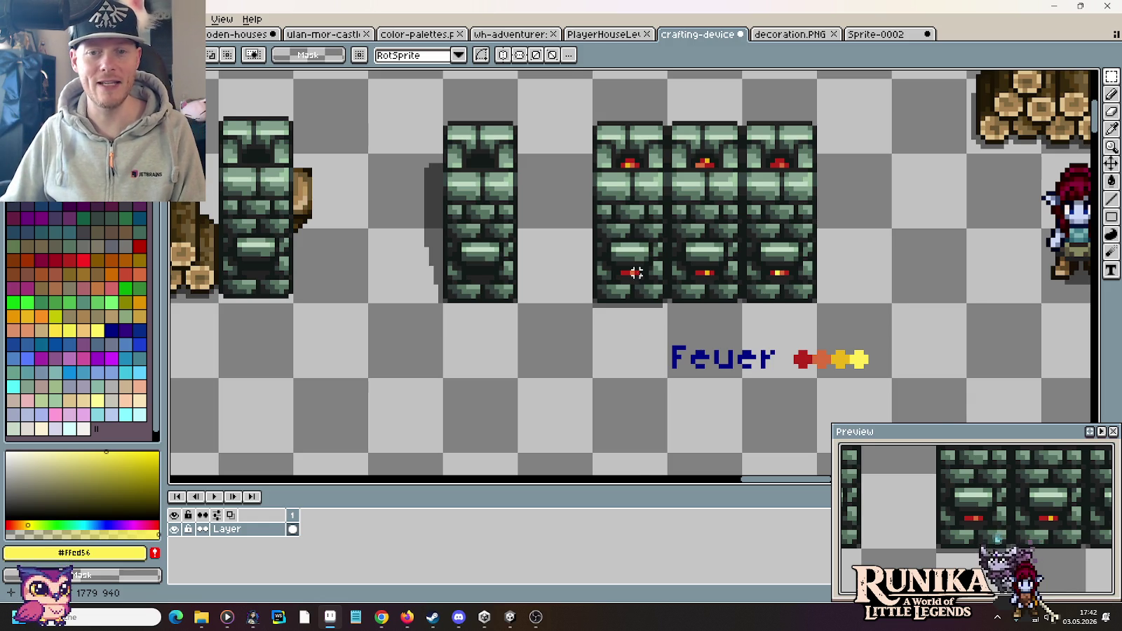
Paint yellow and orange Feuer-swatch pixels into the first furnace's lower ember.
scroll(673, 290, "up", 1)
scroll(673, 290, "up", 1)
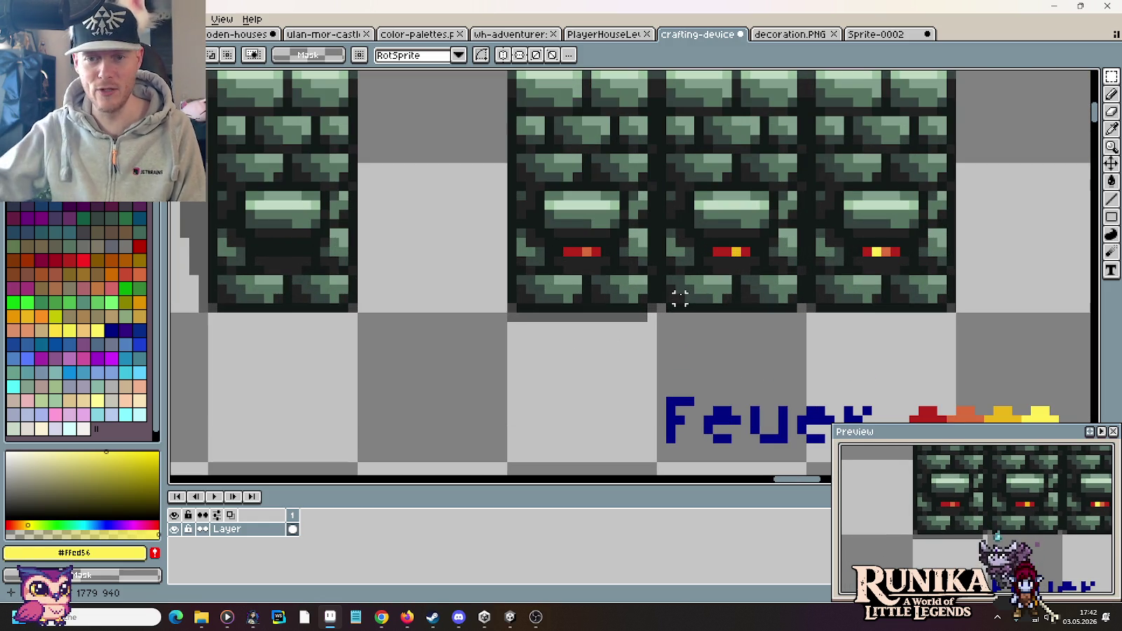
left_click_drag(680, 298, 651, 208)
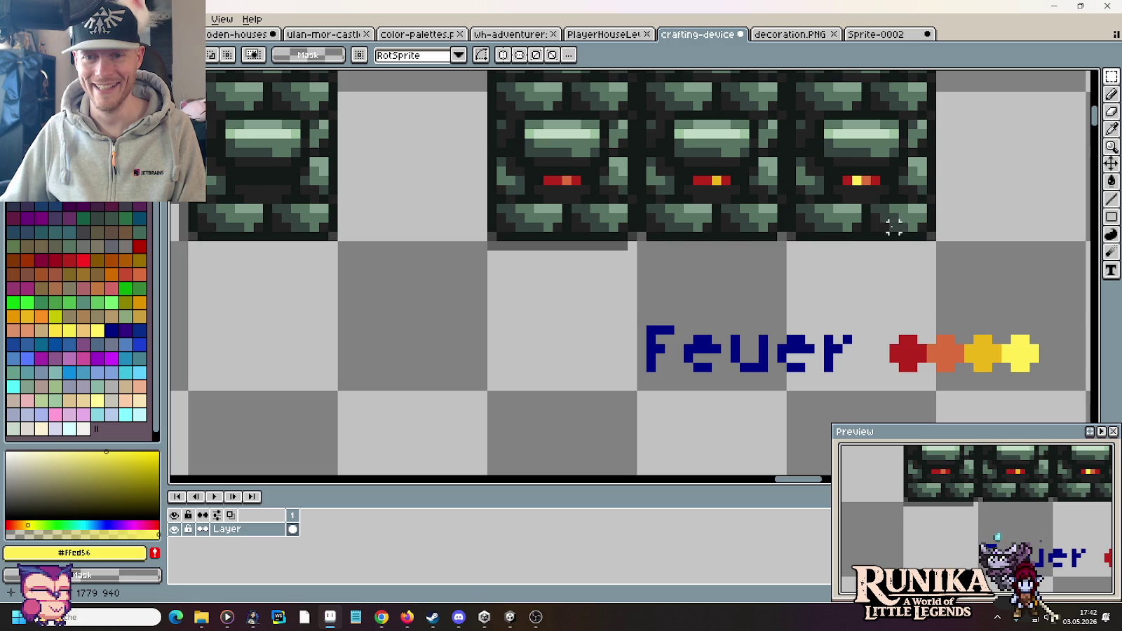
key("b")
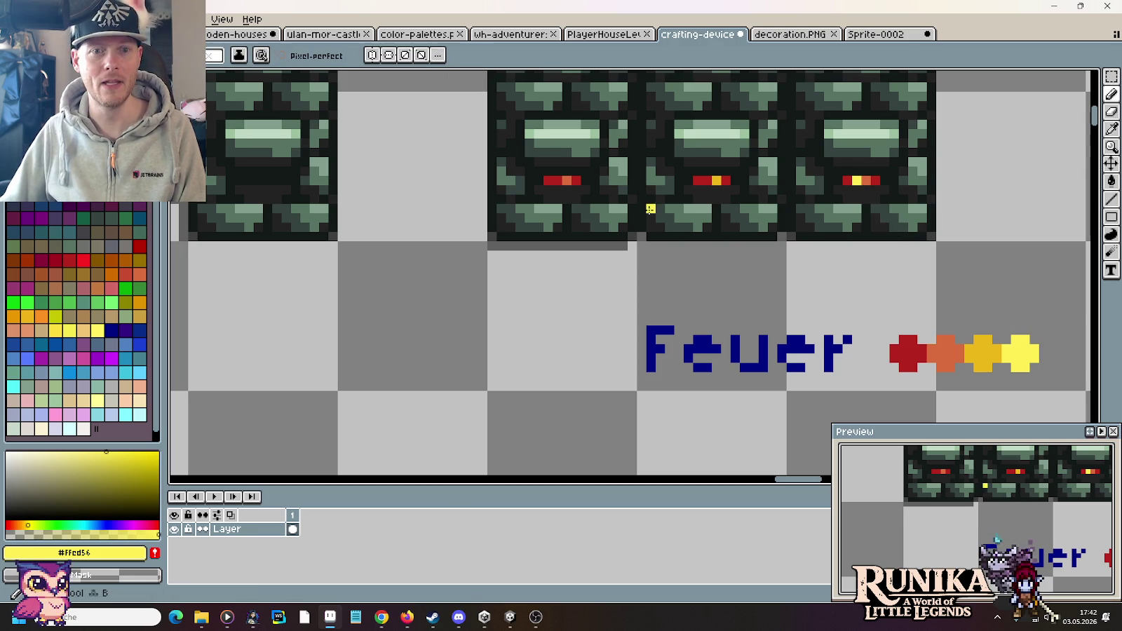
left_click(566, 181)
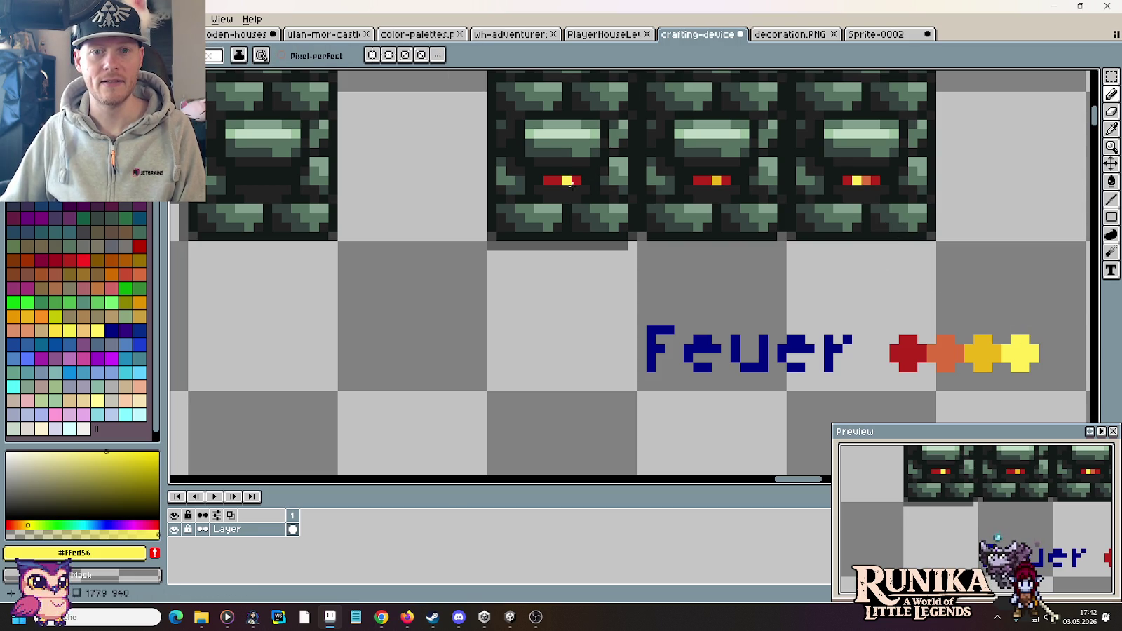
left_click(948, 350, "alt")
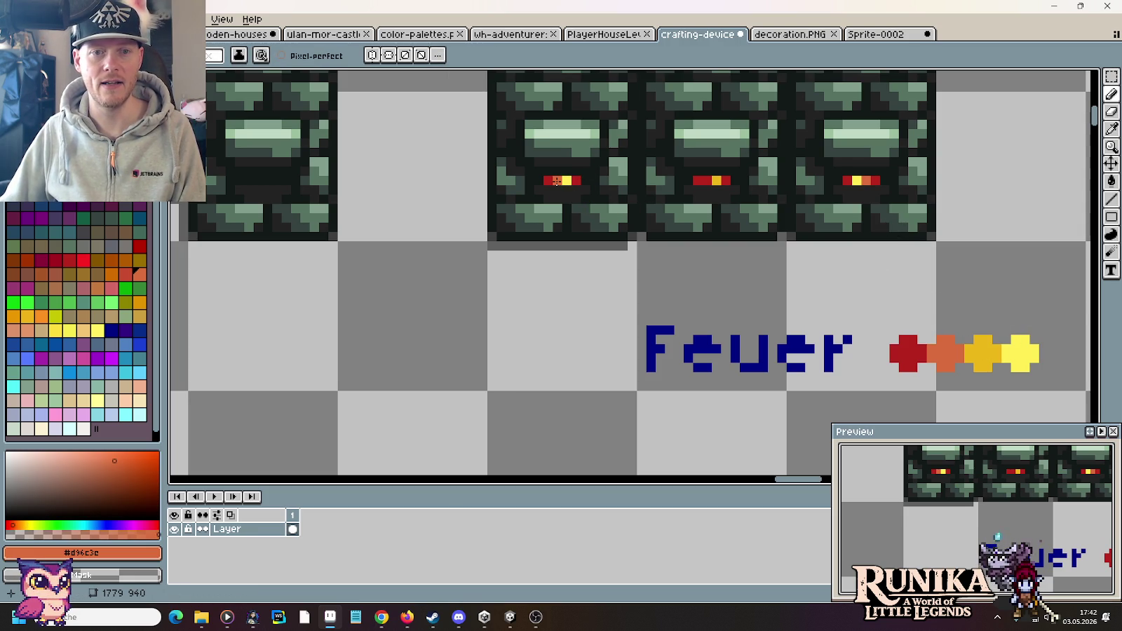
left_click(978, 351, "alt")
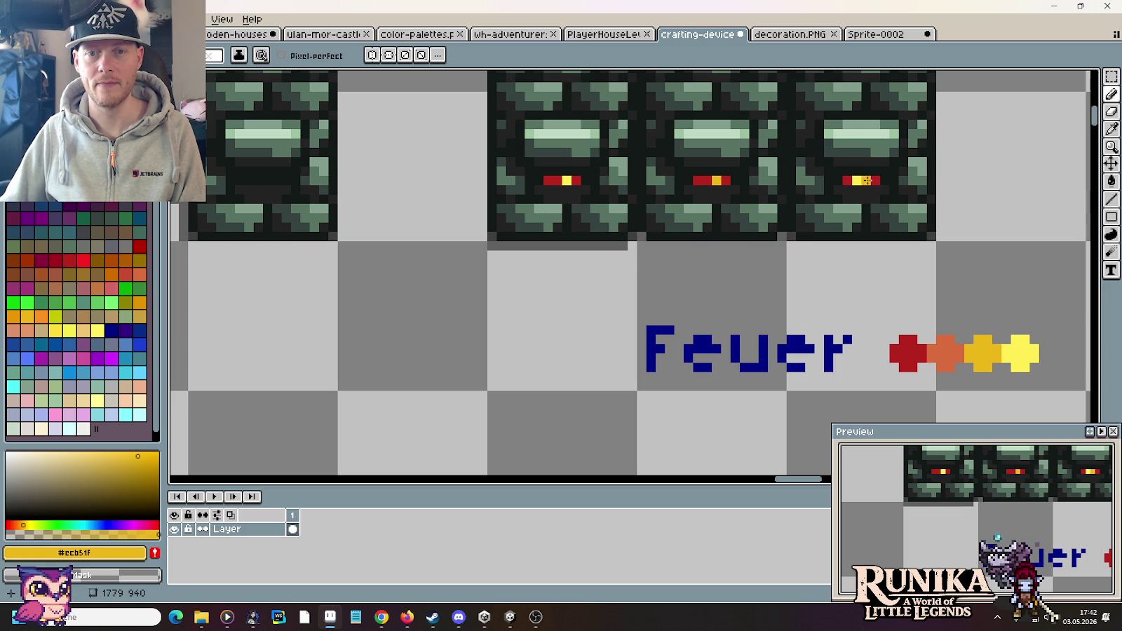
left_click(946, 343, "alt")
left_click(828, 293)
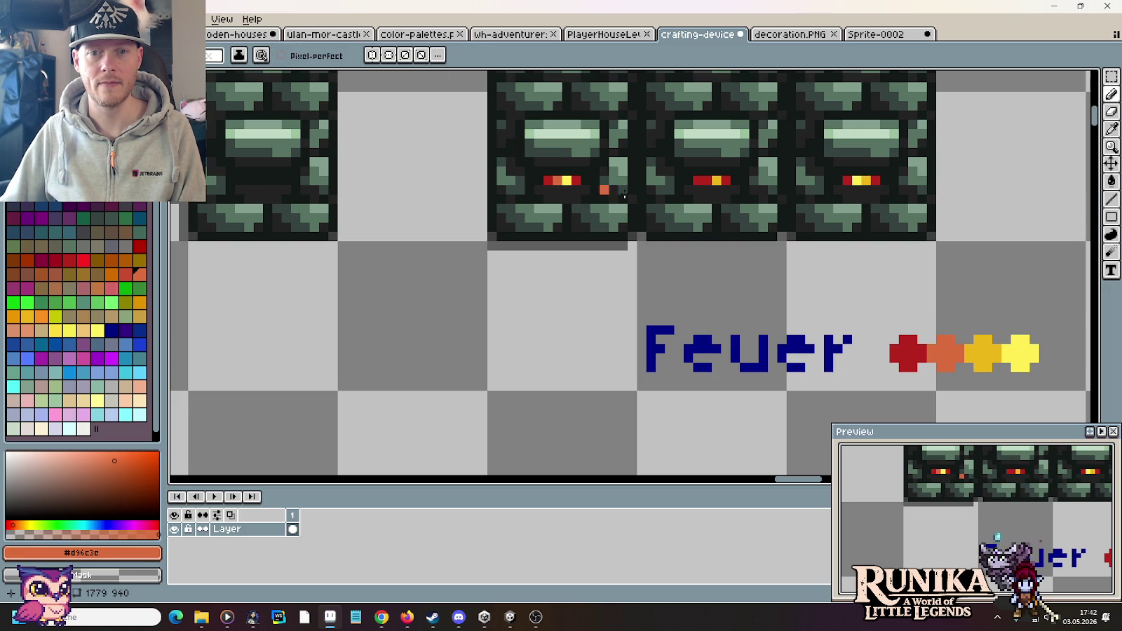
scroll(900, 286, "down", 1)
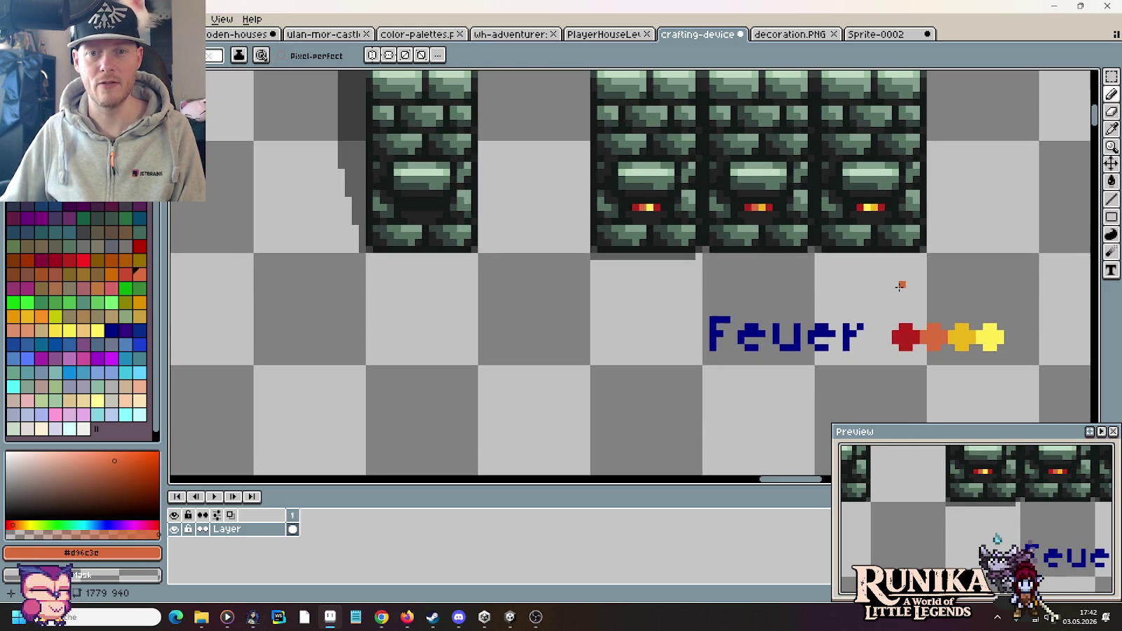
scroll(903, 238, "up", 3)
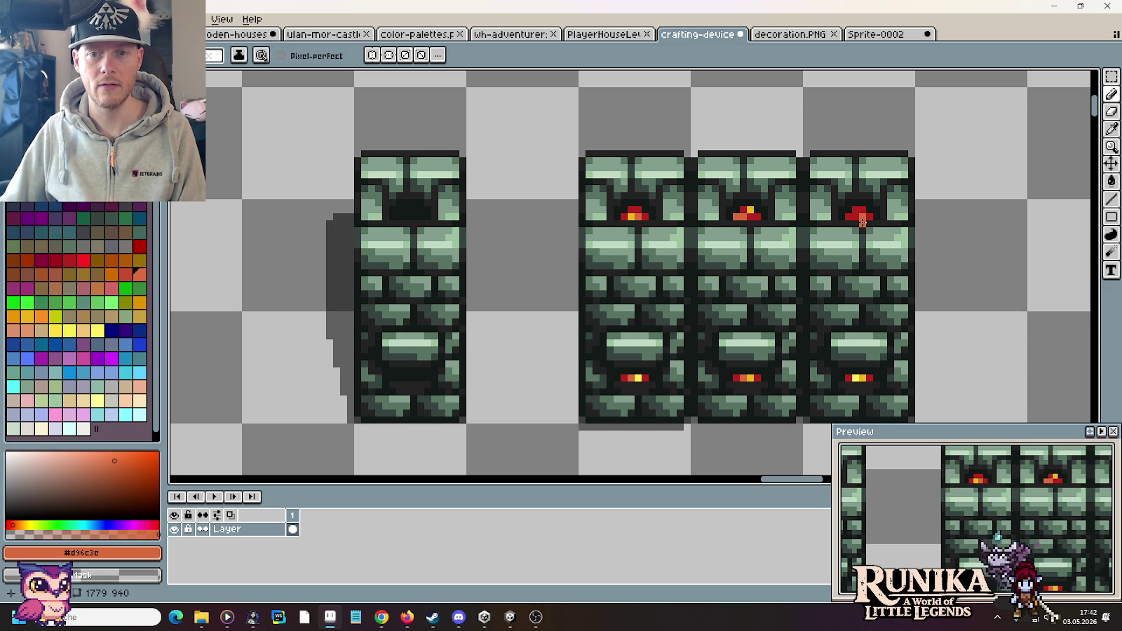
Sample yellow from an ember light and turn an orange upper-ember pixel yellow.
scroll(785, 216, "up", 2)
scroll(785, 216, "down", 3)
scroll(828, 308, "down", 2)
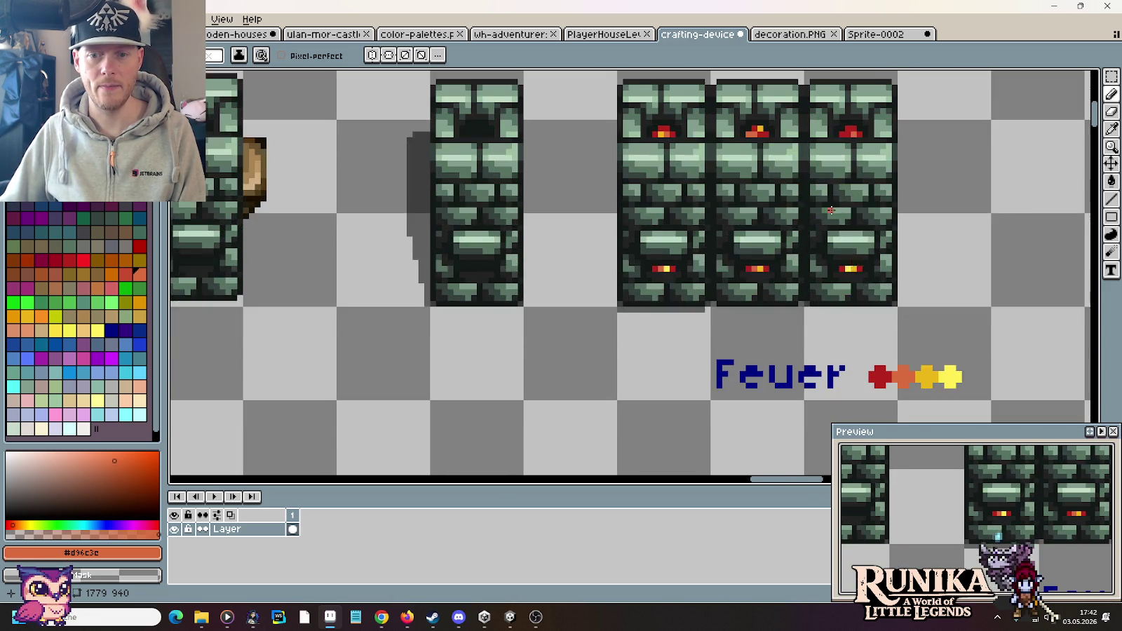
key("i")
left_click(953, 377)
scroll(765, 123, "up", 1)
scroll(765, 123, "up", 1)
key("b")
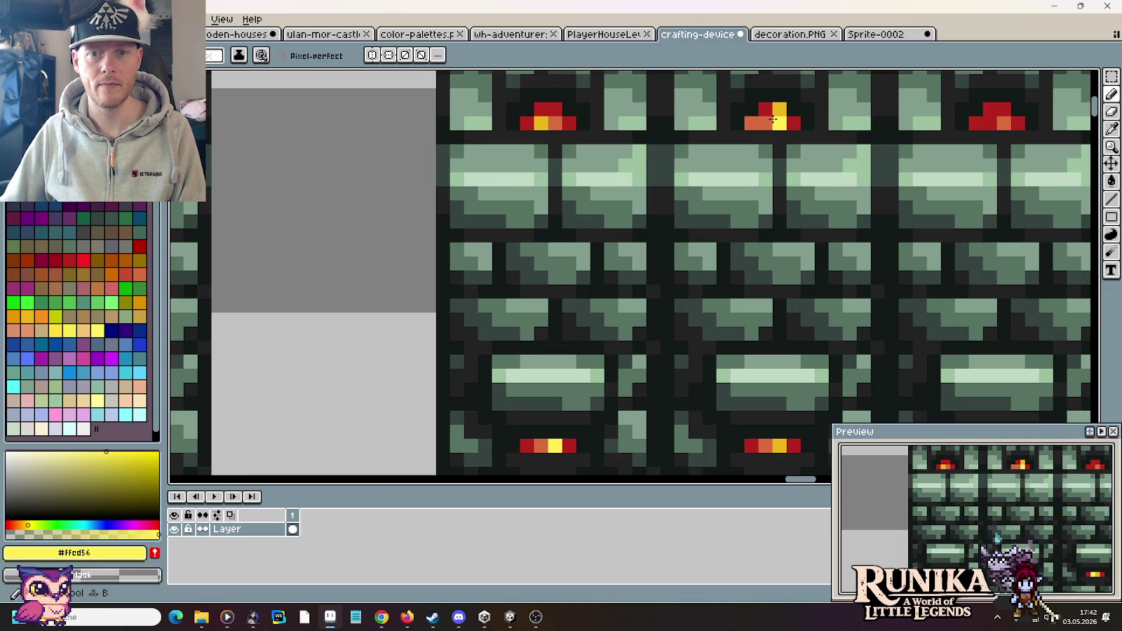
left_click(751, 123)
Sample the ember orange and paint upper-ember pixels and the red corner pixel orange.
key("i")
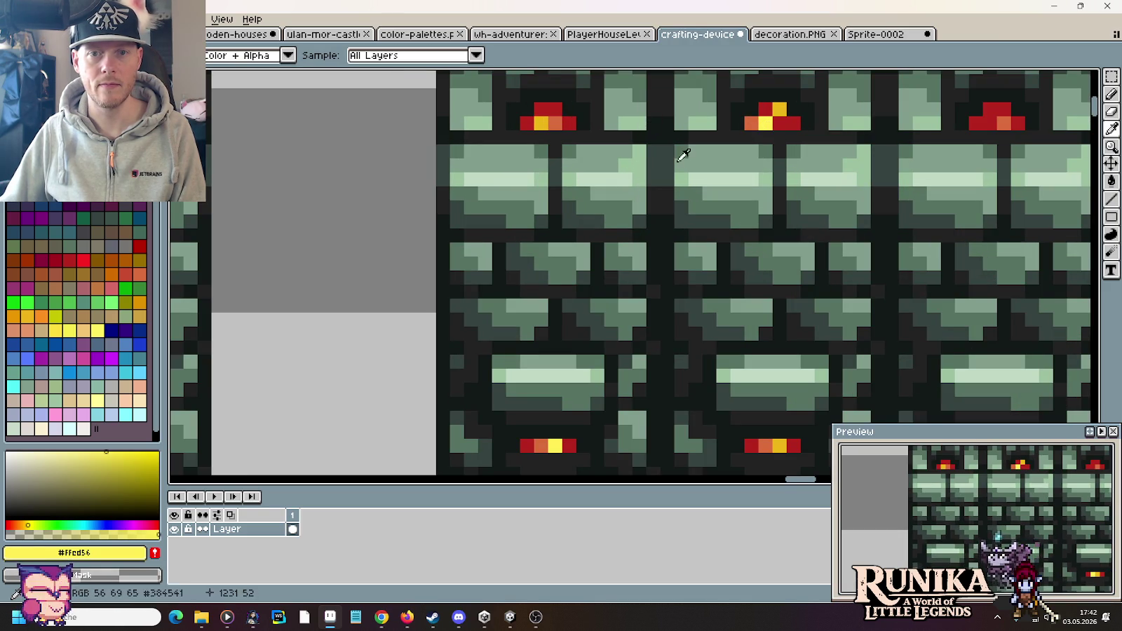
scroll(764, 126, "down", 2)
scroll(768, 126, "up", 2)
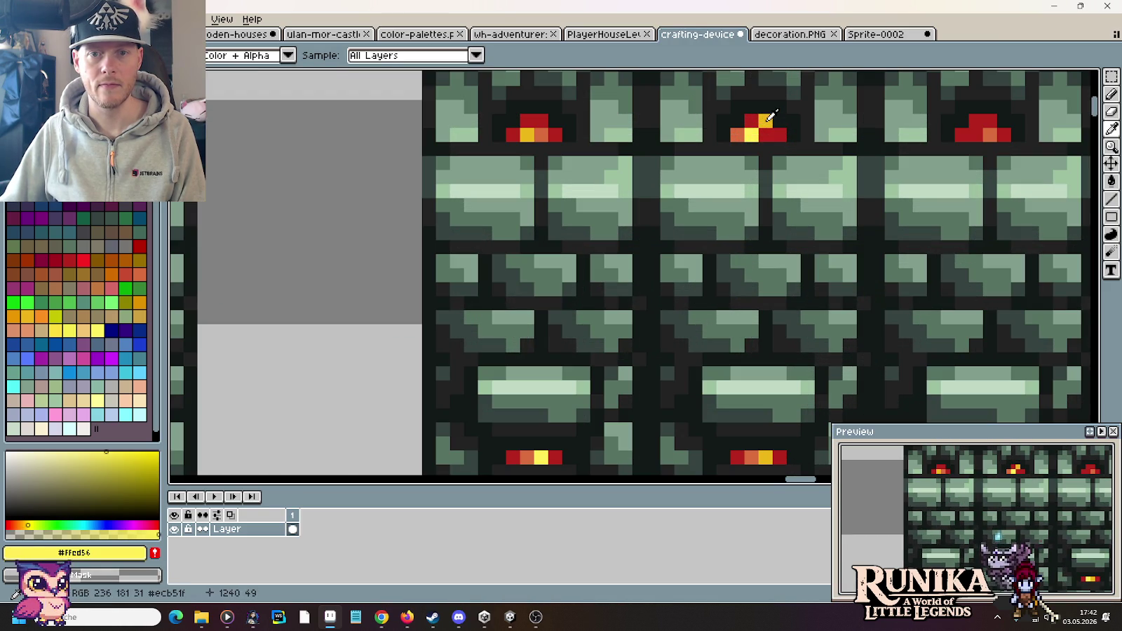
left_click(738, 135)
key("b")
left_click(742, 133)
key("i")
key("b")
left_click(765, 135)
key("i")
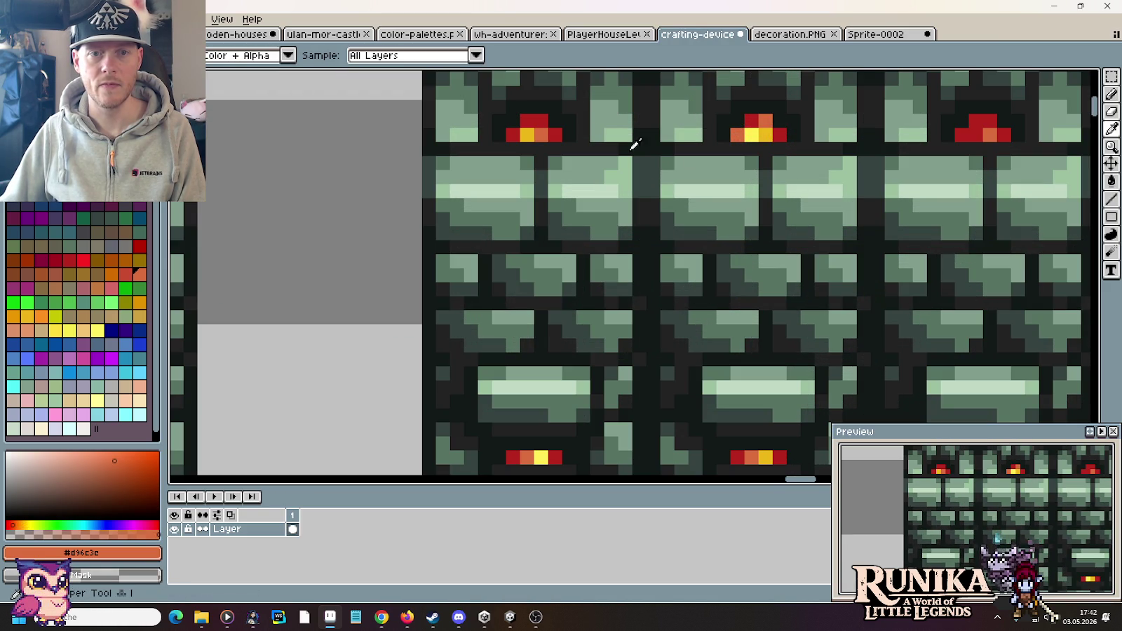
key("b")
left_click(518, 134)
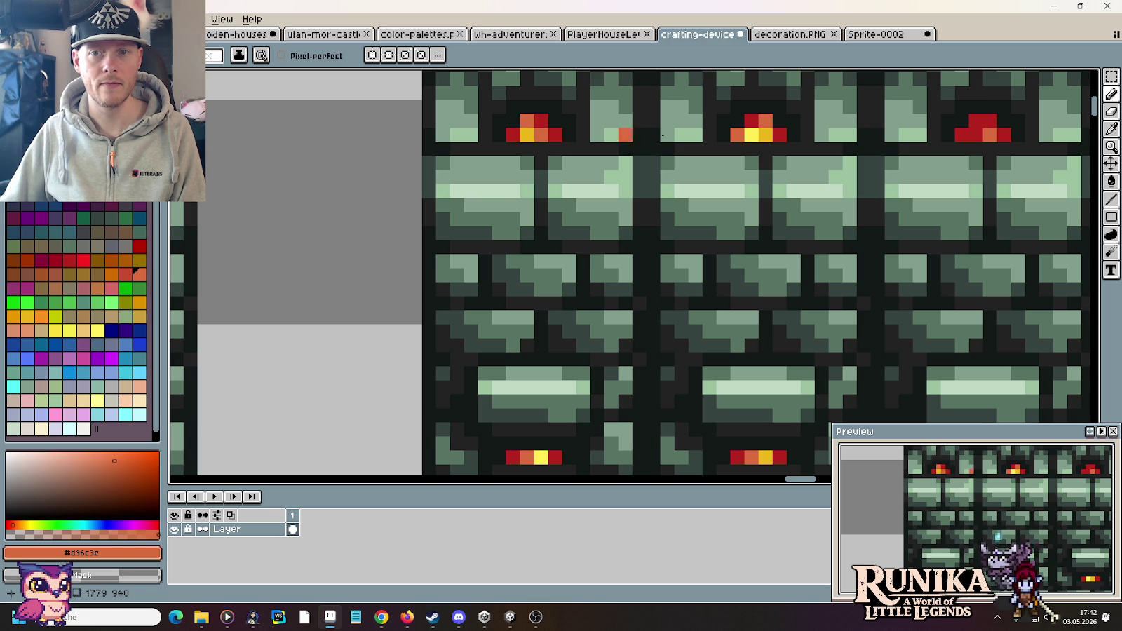
Re-sample the yellow from an ember light, then zoom back out.
key("i")
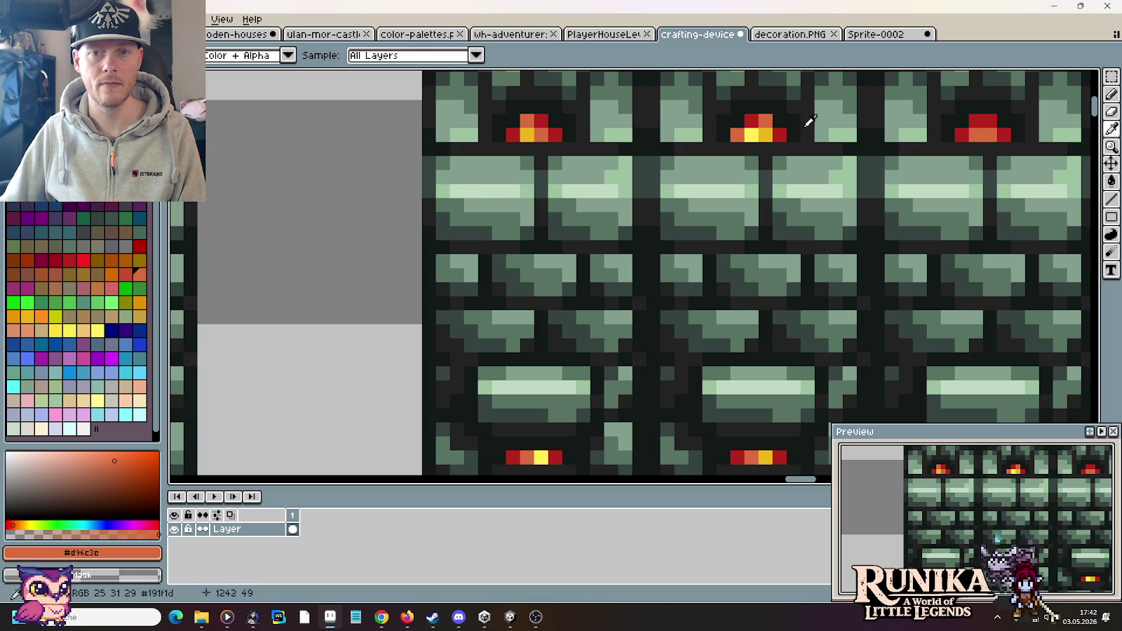
key("b")
key("i")
left_click(764, 135)
key("b")
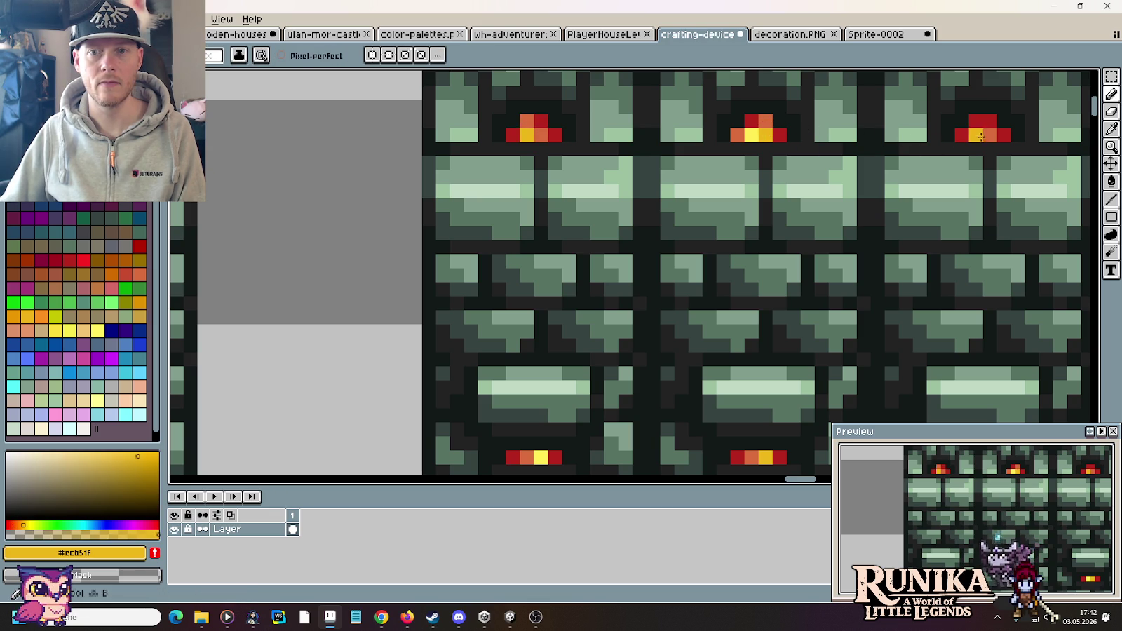
scroll(974, 147, "down", 5)
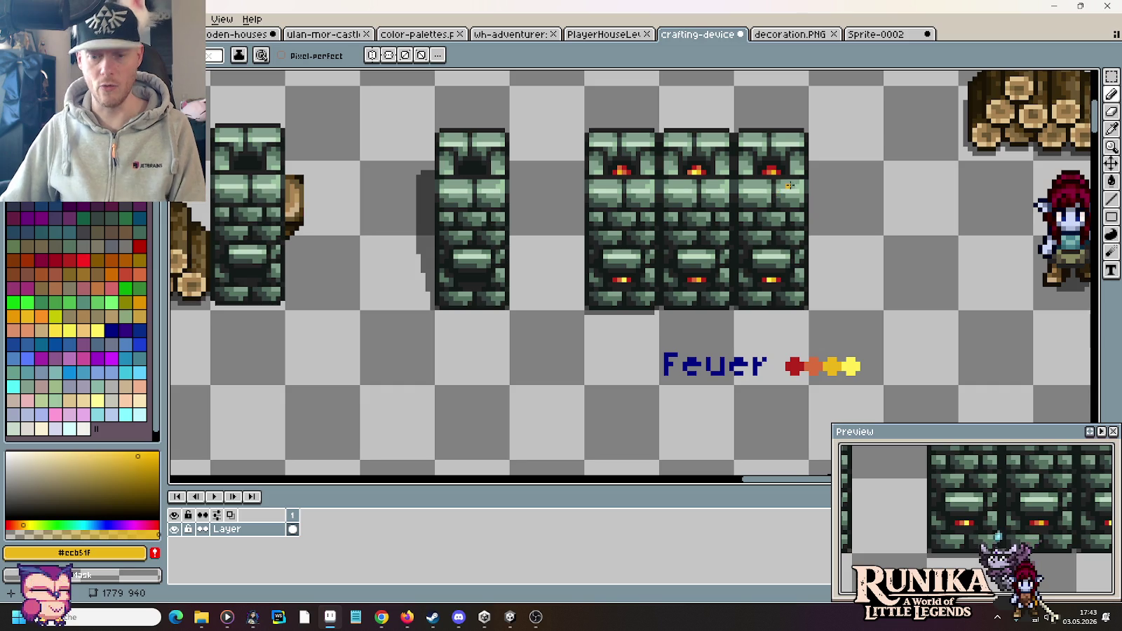
Select the first glowing furnace on the sheet and the whole animation frame.
key("m")
left_click_drag(578, 363, 657, 134)
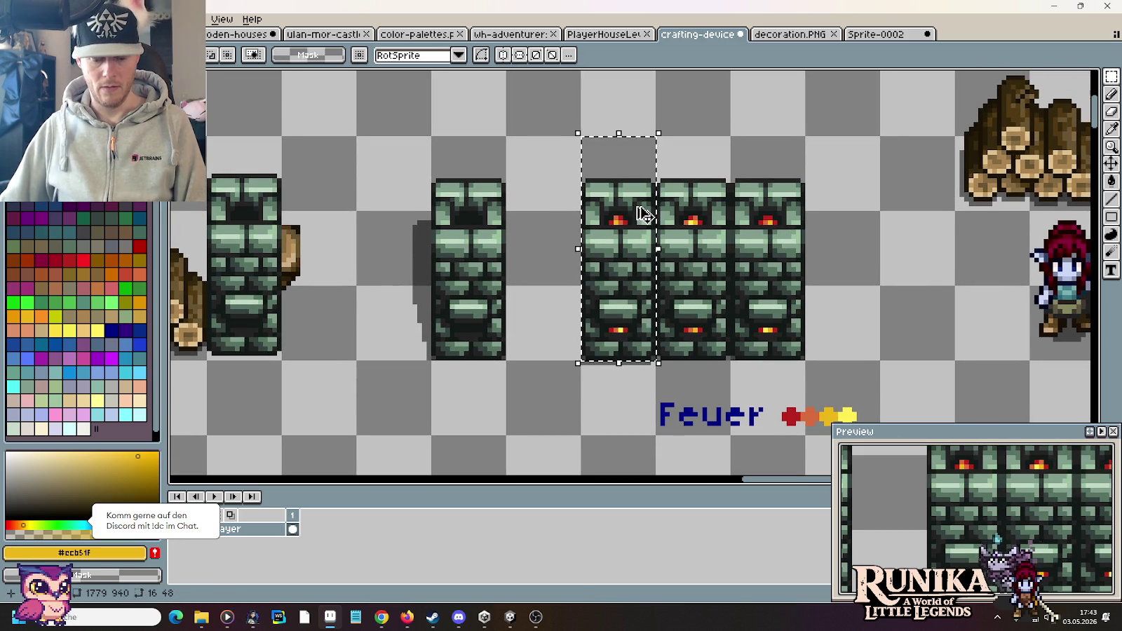
left_click(874, 34)
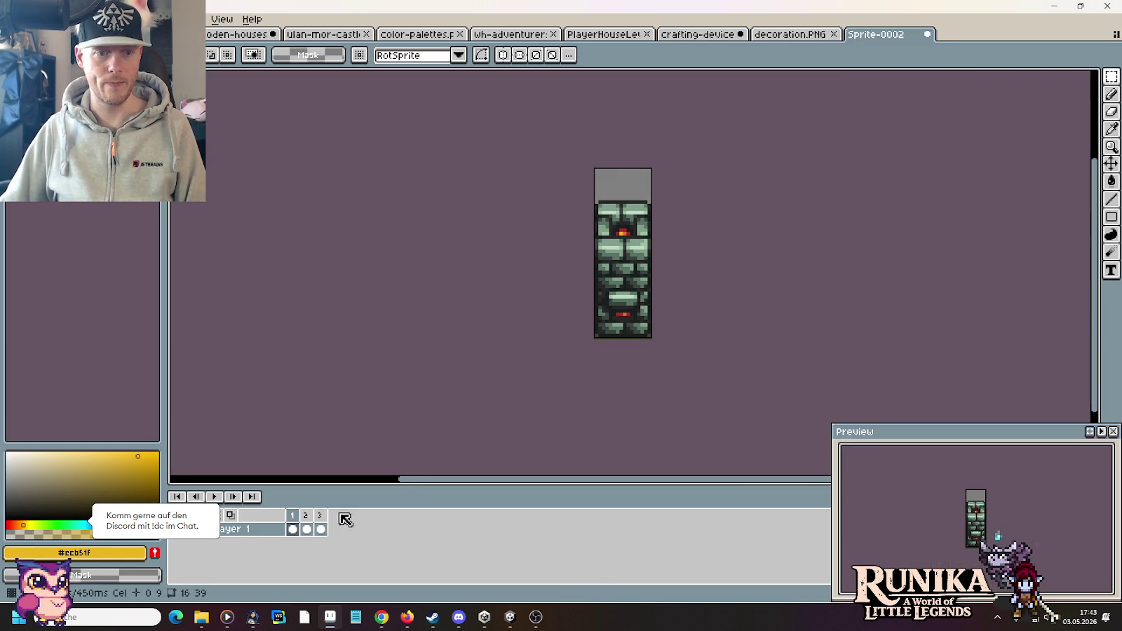
key("ctrl+a")
left_click(698, 34)
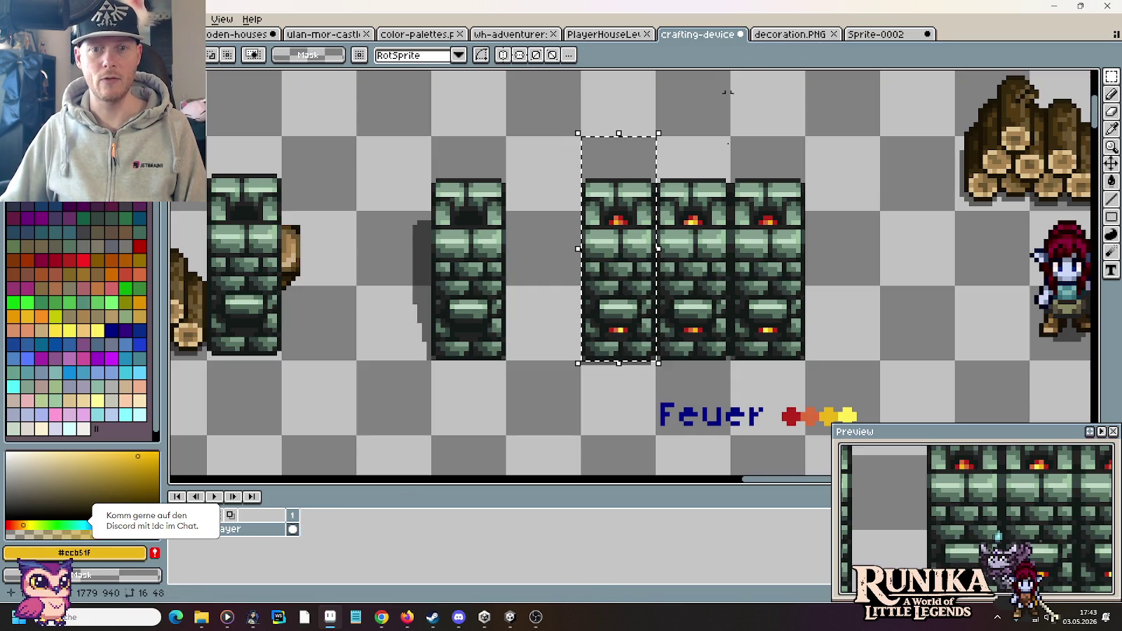
Copy the second glowing furnace and paste it into frame 2.
left_click_drag(657, 134, 732, 363)
key("ctrl+c")
left_click(875, 34)
key("ctrl+v")
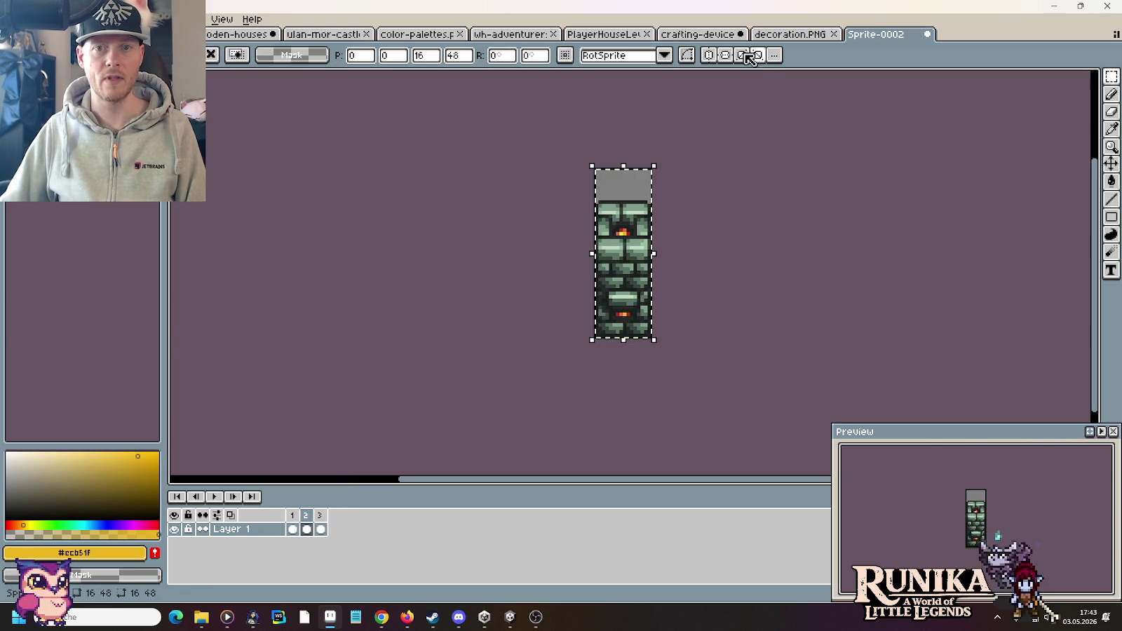
Copy the third furnace into frame 3, commit it, and play the animation preview.
left_click(697, 35)
left_click_drag(732, 134, 807, 363)
key("ctrl+c")
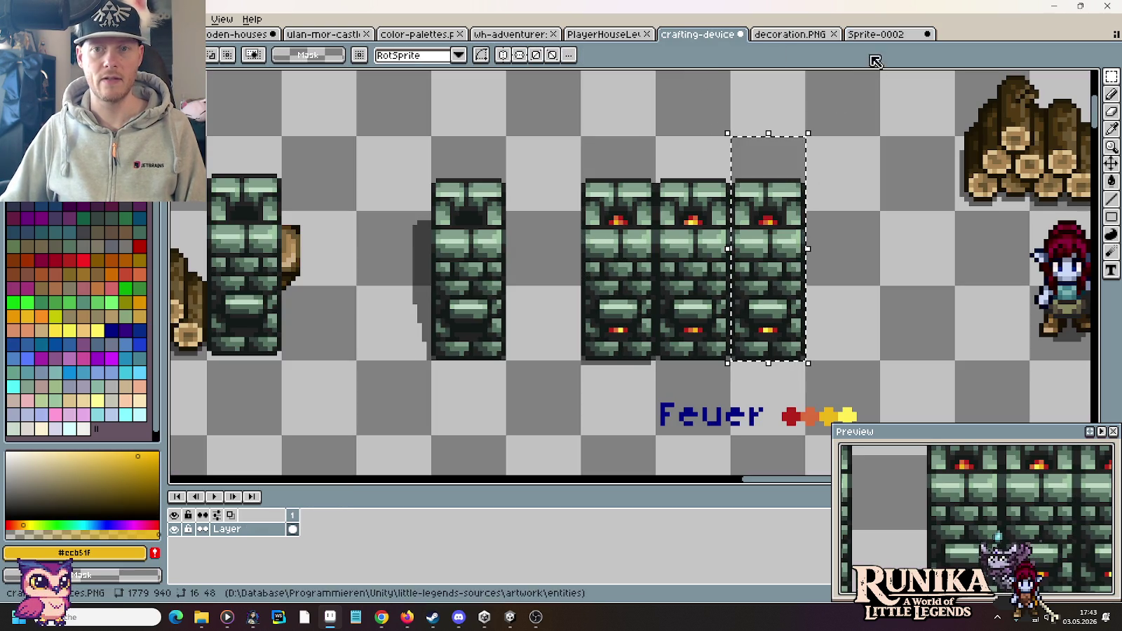
left_click(875, 34)
key("ctrl+v")
left_click(782, 324)
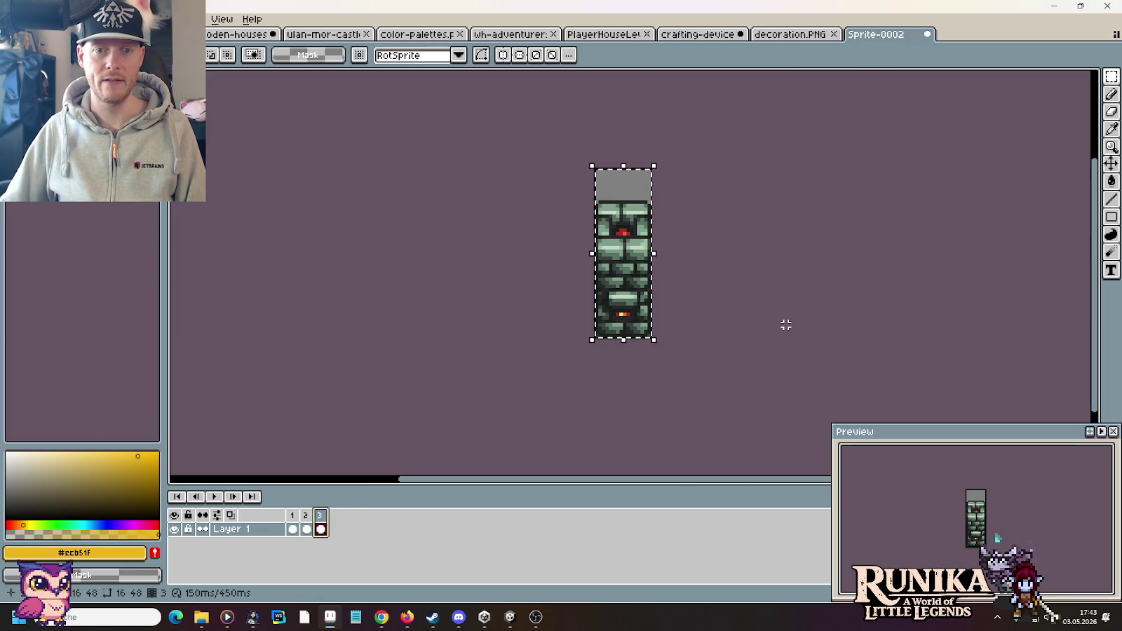
left_click(214, 496)
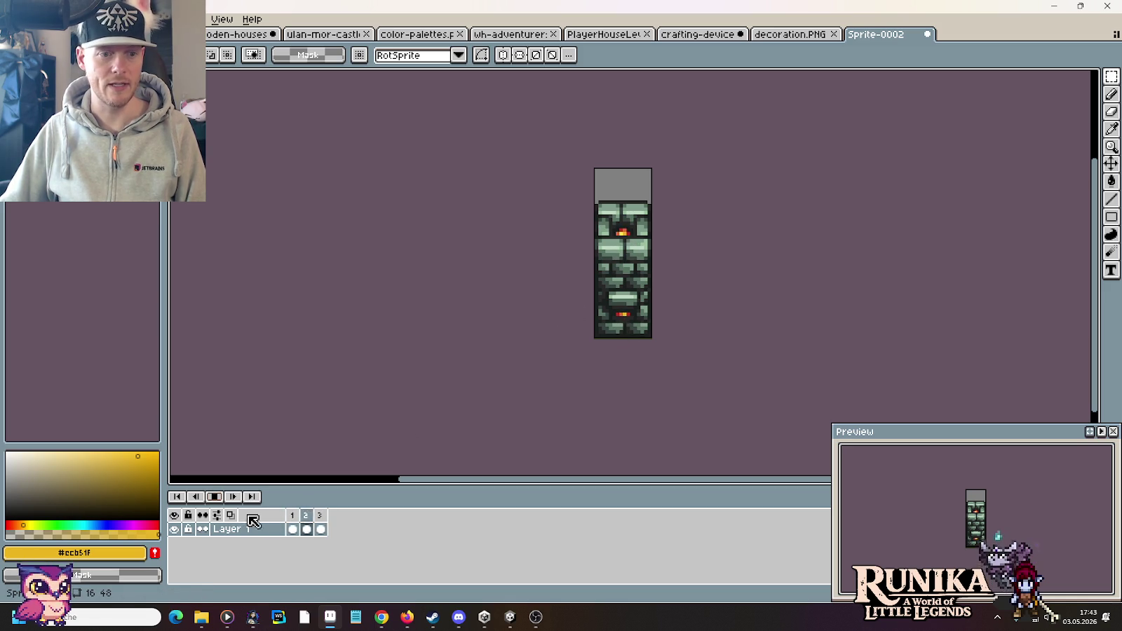
Replay the animation and step through frames 1–3 to compare the flame pixels.
left_click(214, 496)
scroll(680, 235, "up", 3)
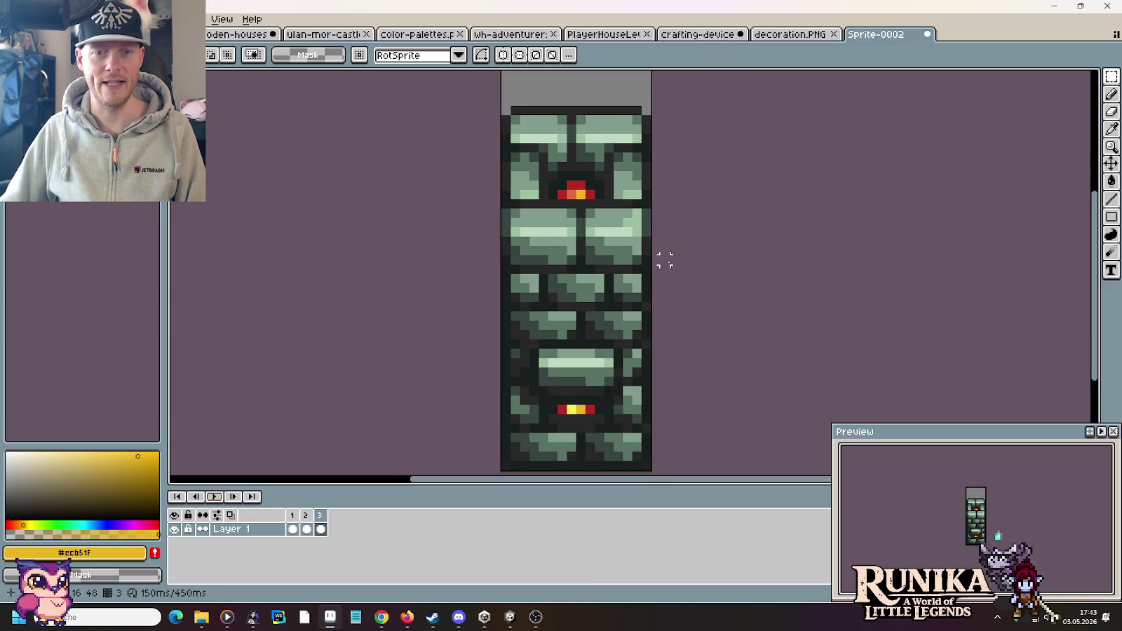
left_click(215, 496)
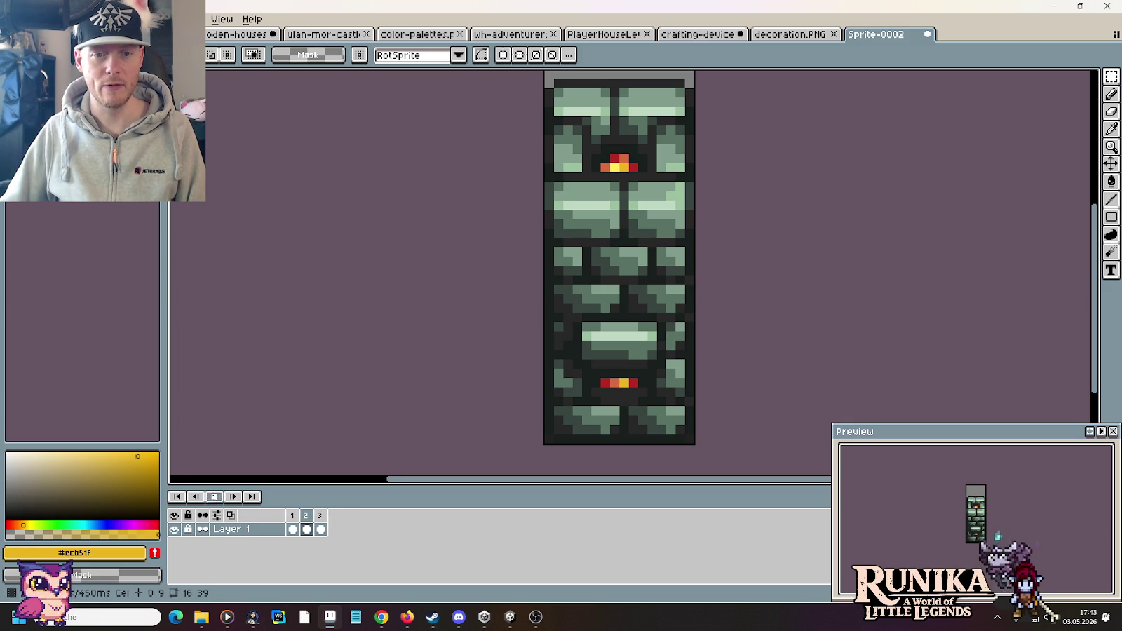
left_click(293, 516)
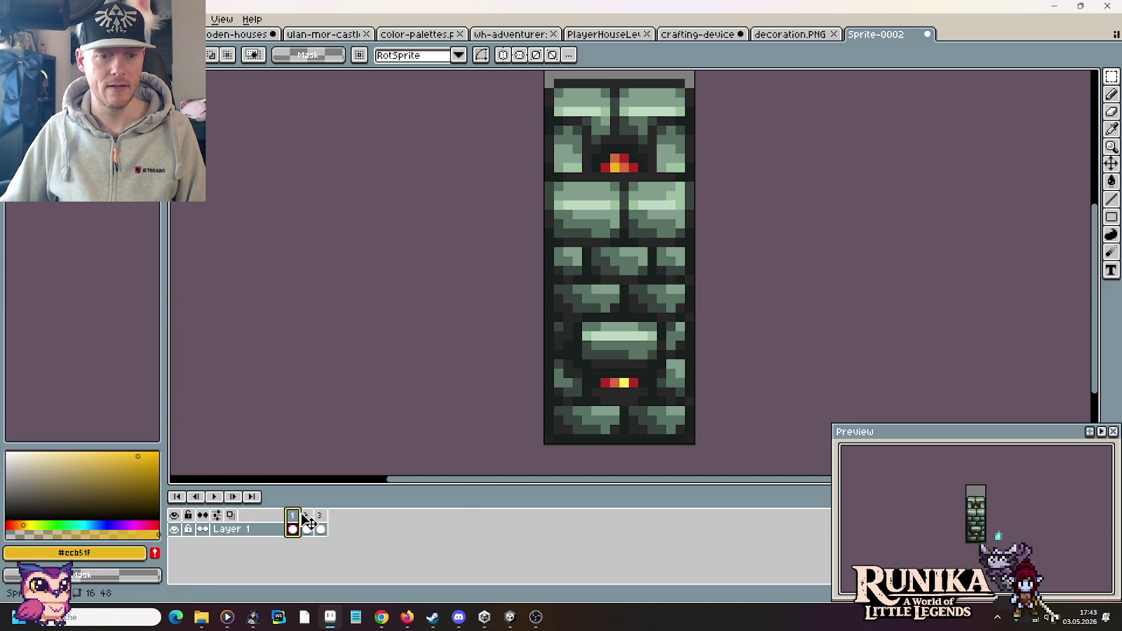
left_click(311, 518)
left_click(323, 516)
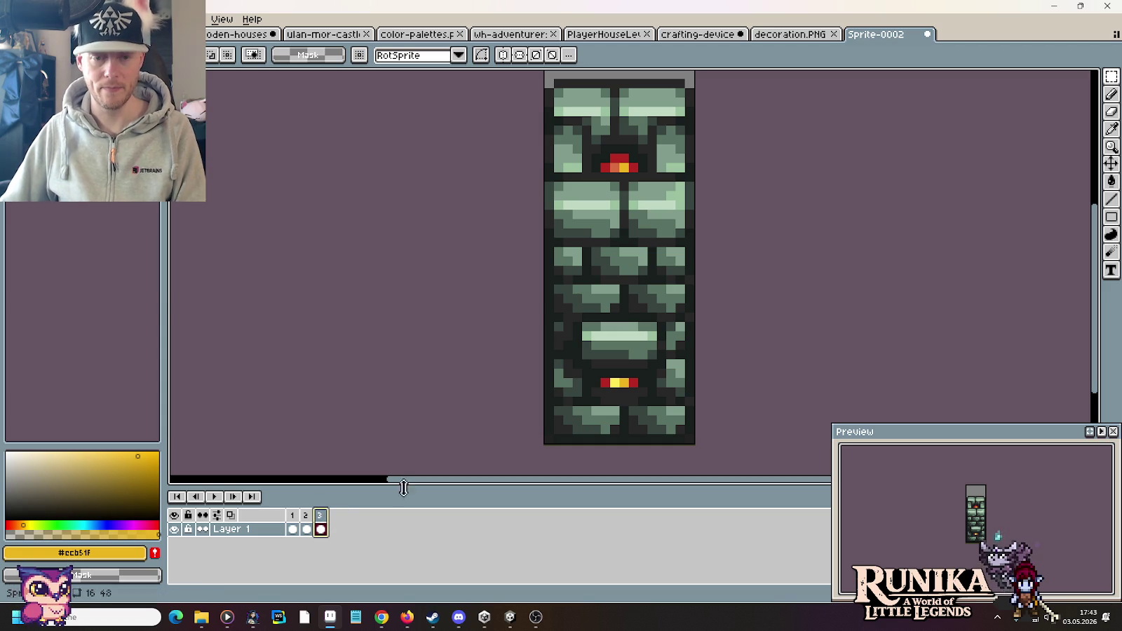
key("i")
key("b")
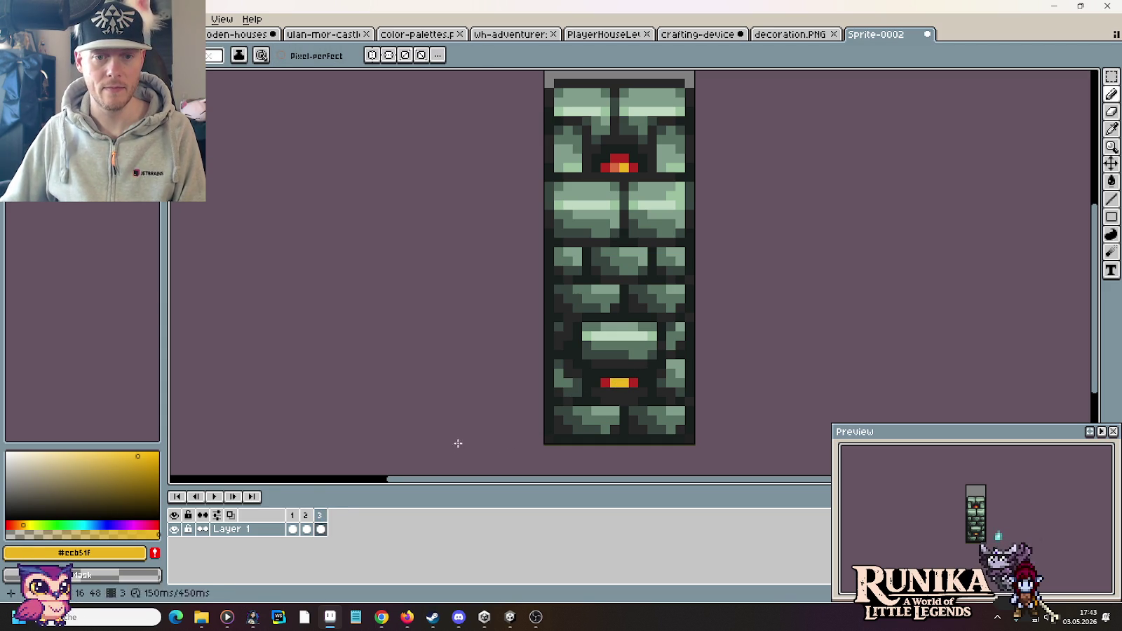
left_click(214, 496)
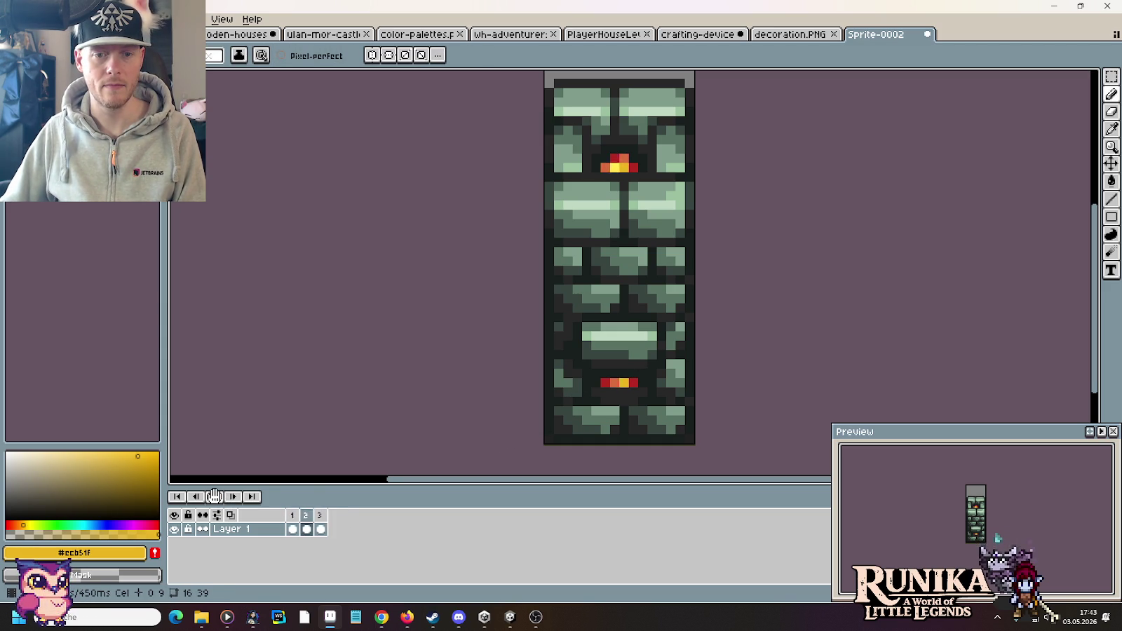
left_click(214, 497)
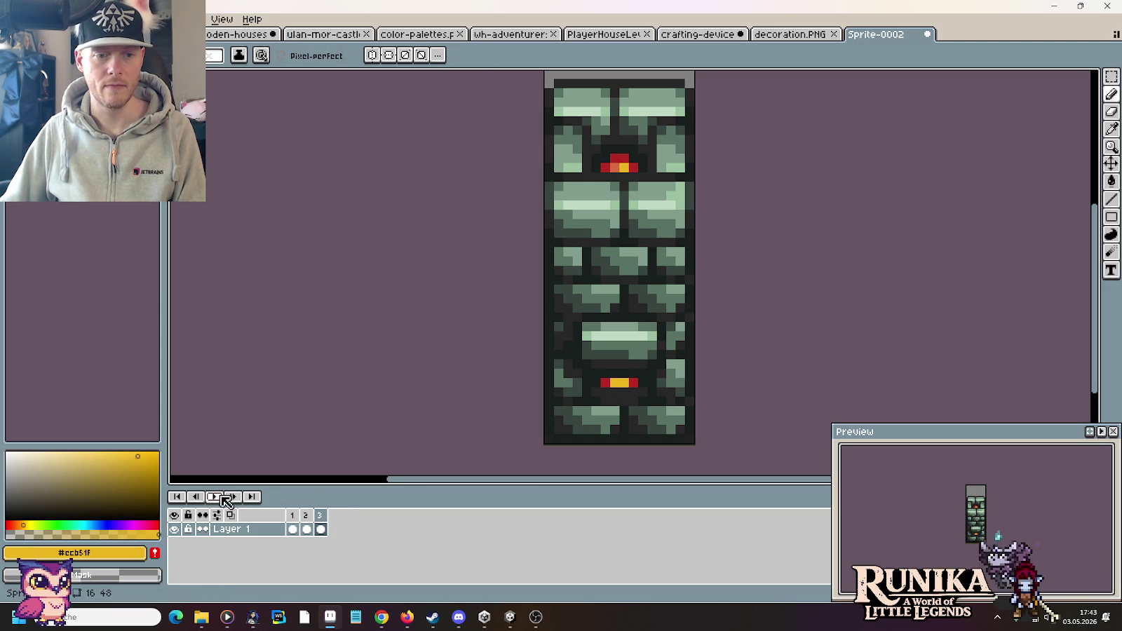
Sample the orange and red ember colours, replaying the flicker and stopping on frame 2.
key("i")
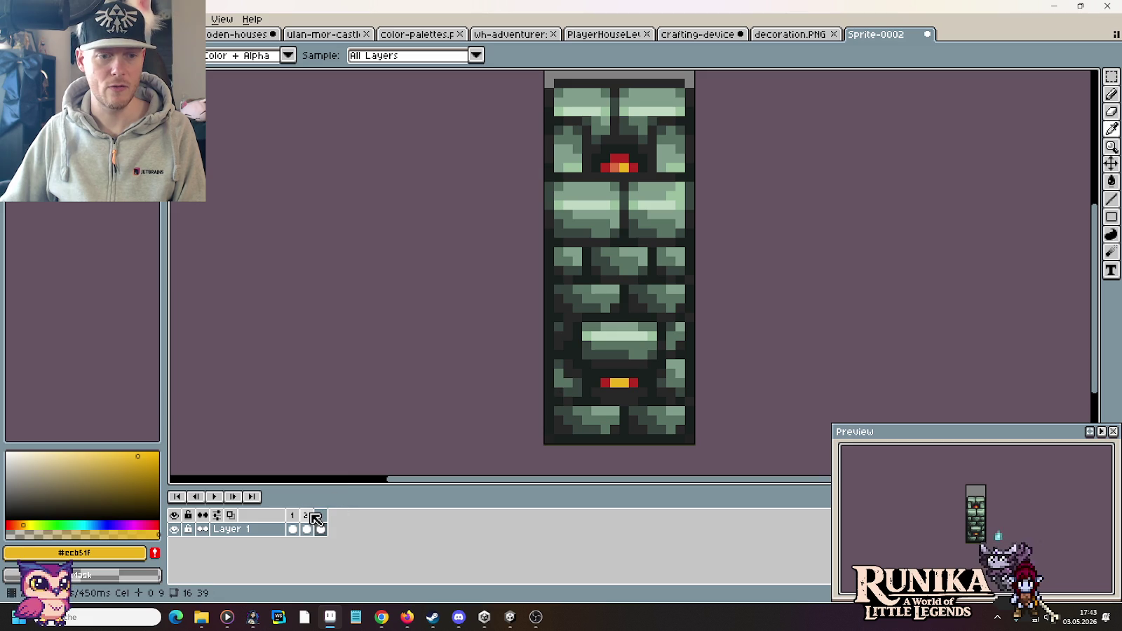
left_click(307, 516)
left_click(616, 383)
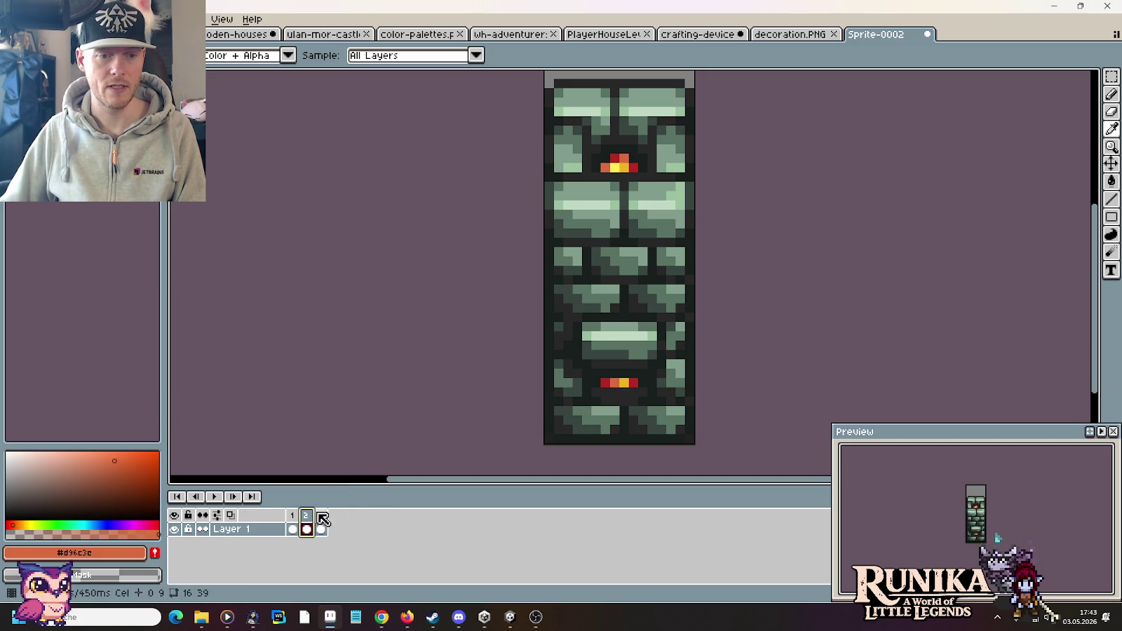
left_click(321, 515)
key("b")
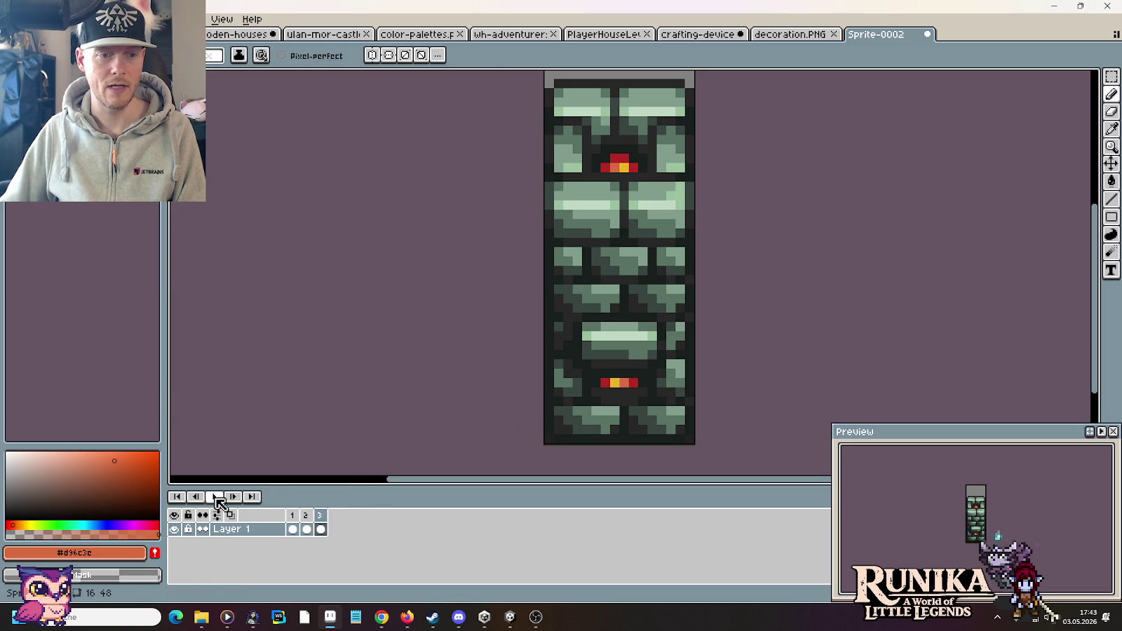
left_click(214, 496)
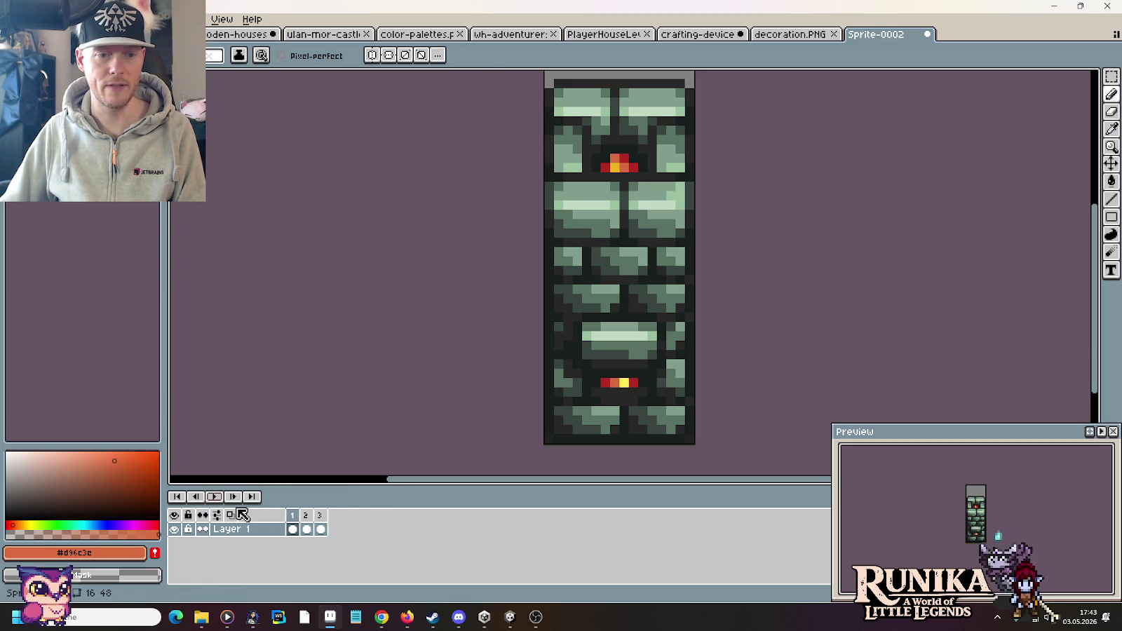
left_click(306, 516)
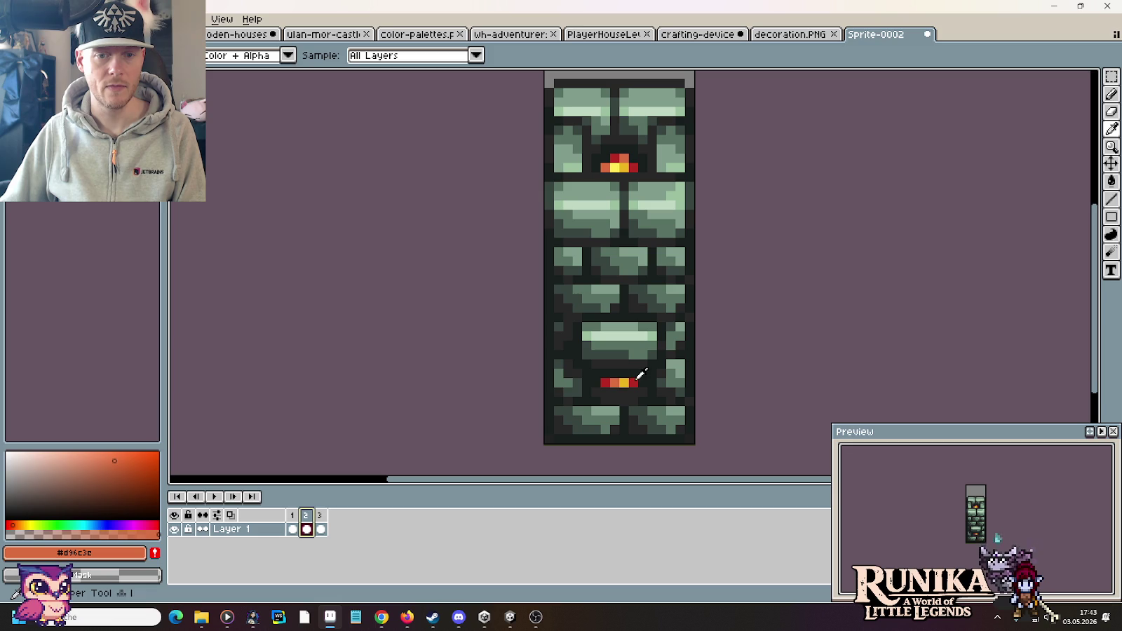
left_click(607, 383, "alt")
left_click(320, 515)
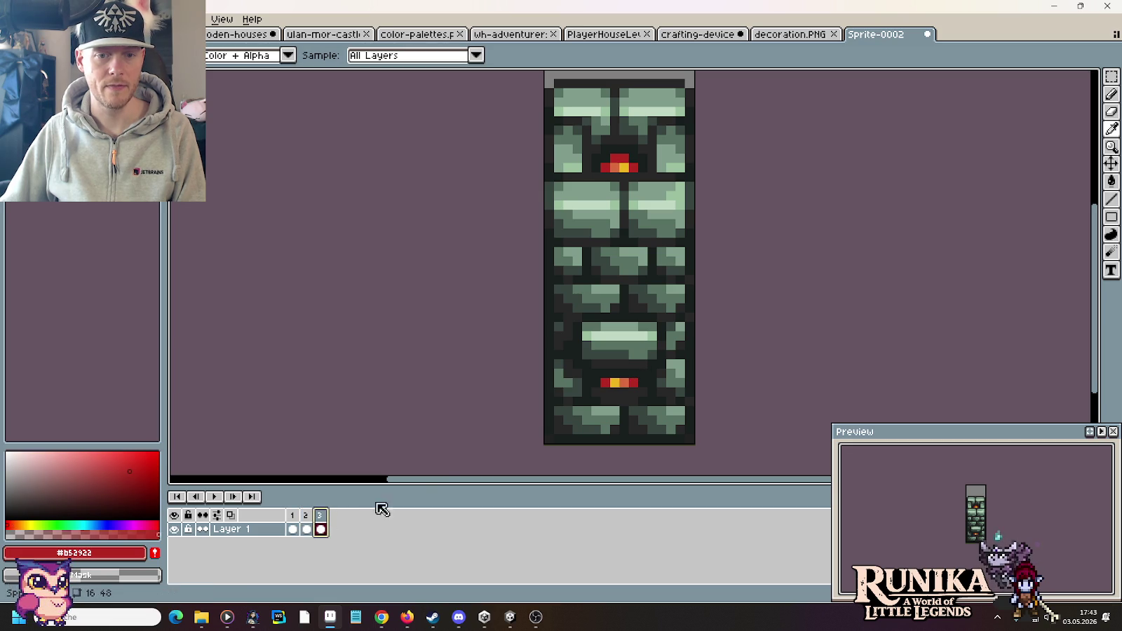
left_click(293, 516)
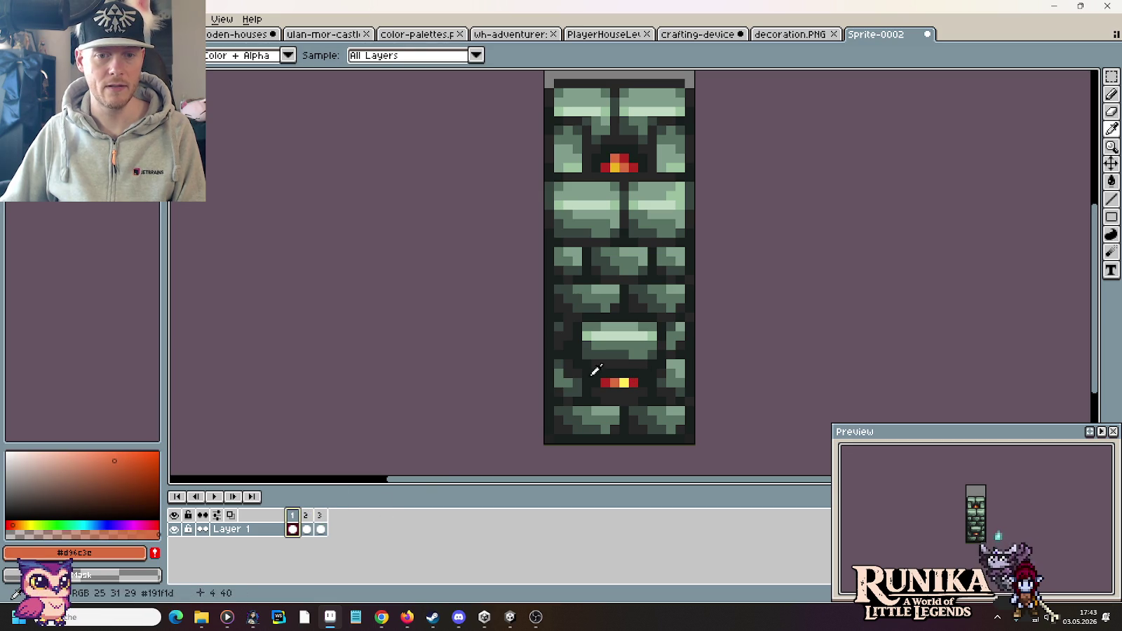
left_click(306, 515)
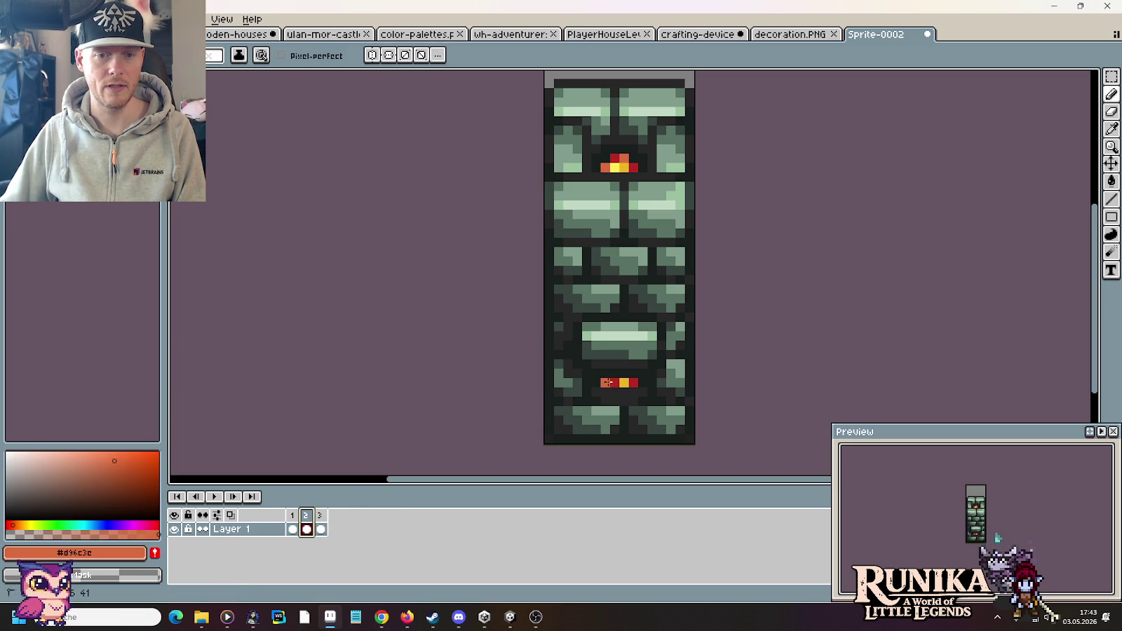
left_click(212, 497)
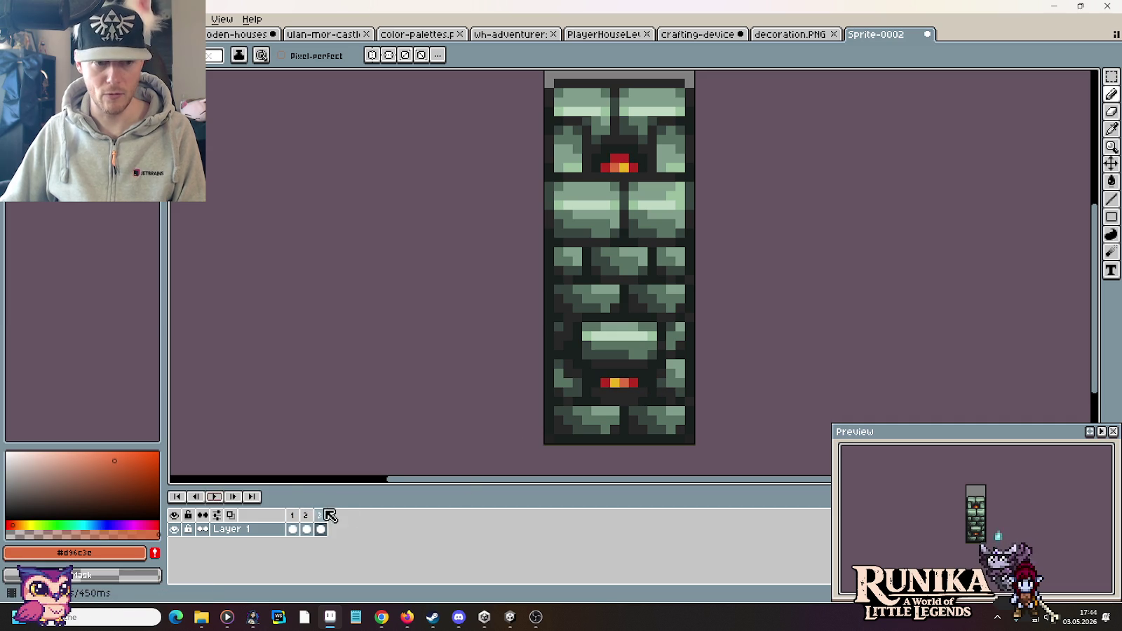
left_click(306, 528)
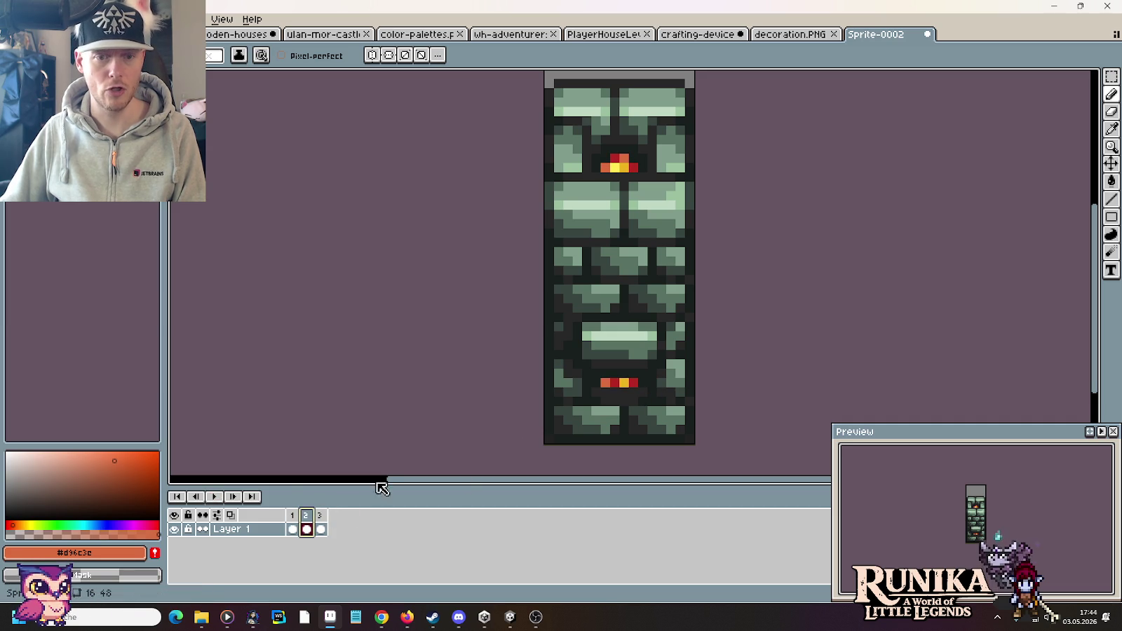
Paint the lower flame's pixels red on frame 2 and orange and red on frame 1.
left_click(613, 382, "alt")
left_click(604, 382)
left_click(212, 497)
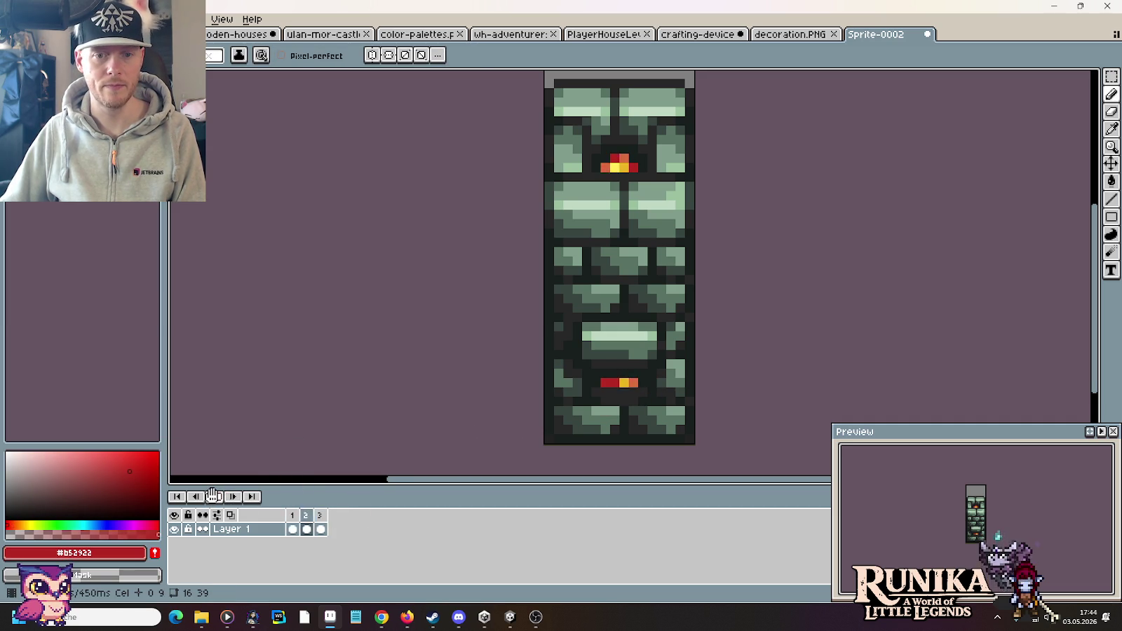
left_click(293, 516)
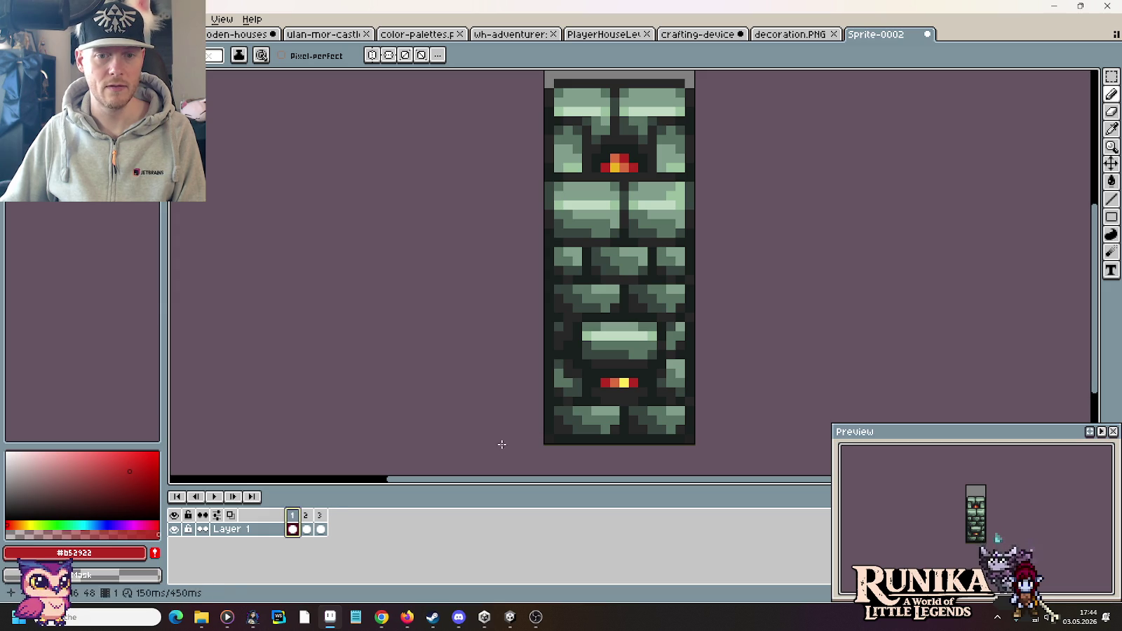
left_click(614, 382, "alt")
left_click(604, 382)
left_click(633, 379, "alt")
left_click(616, 383)
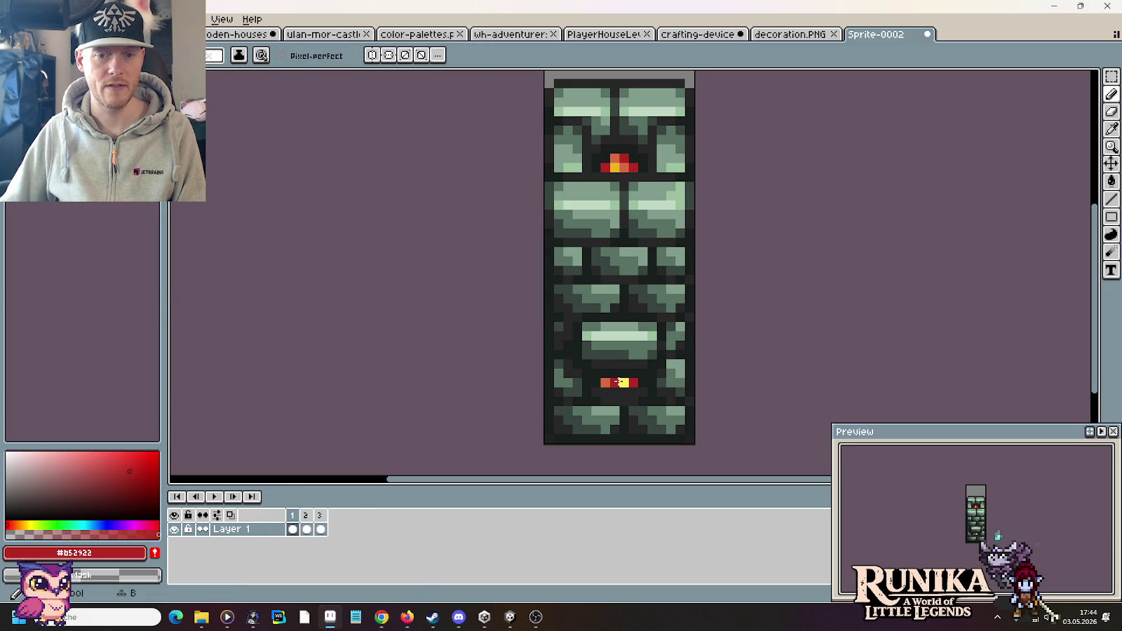
Sample yellow and orange ember colours across frames 1–3, then replay the flicker.
left_click(309, 517)
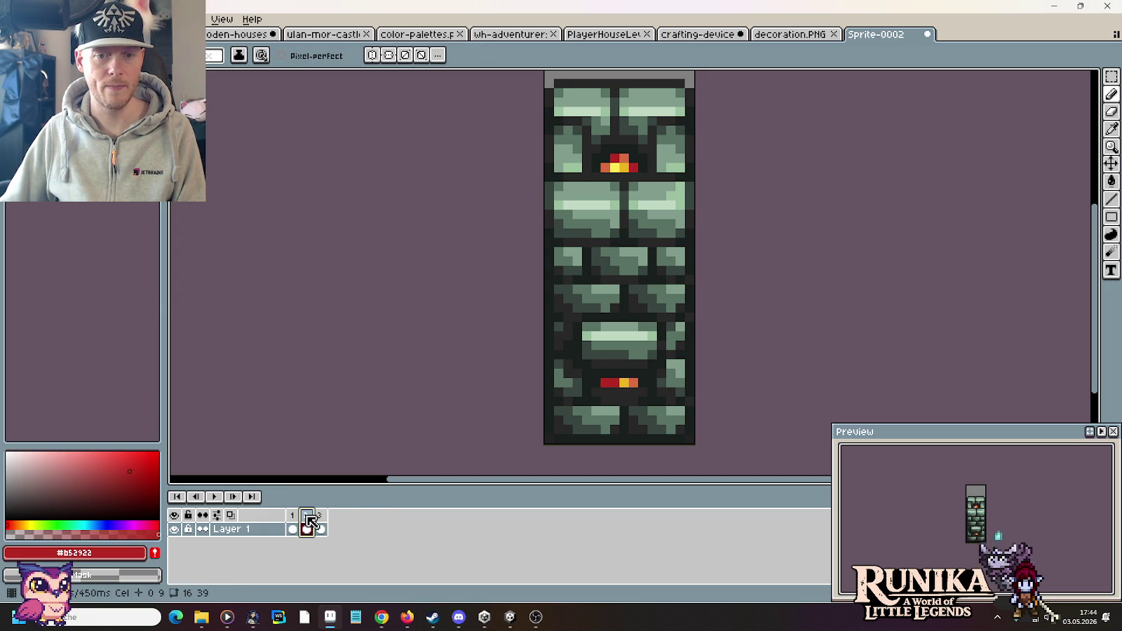
key("alt")
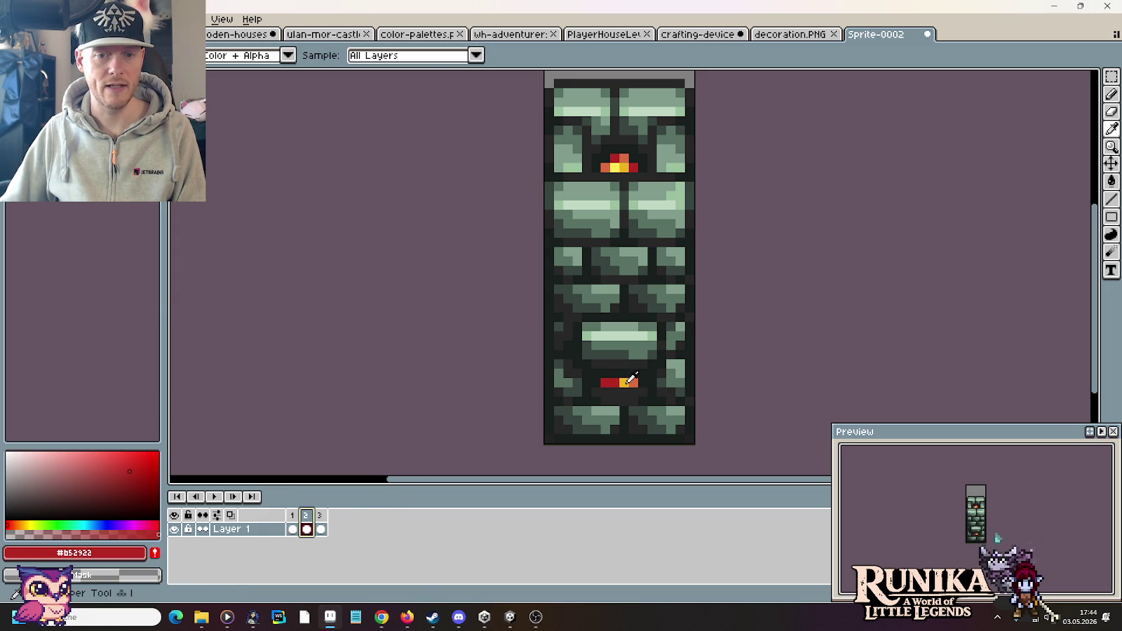
left_click(627, 382)
left_click(297, 522)
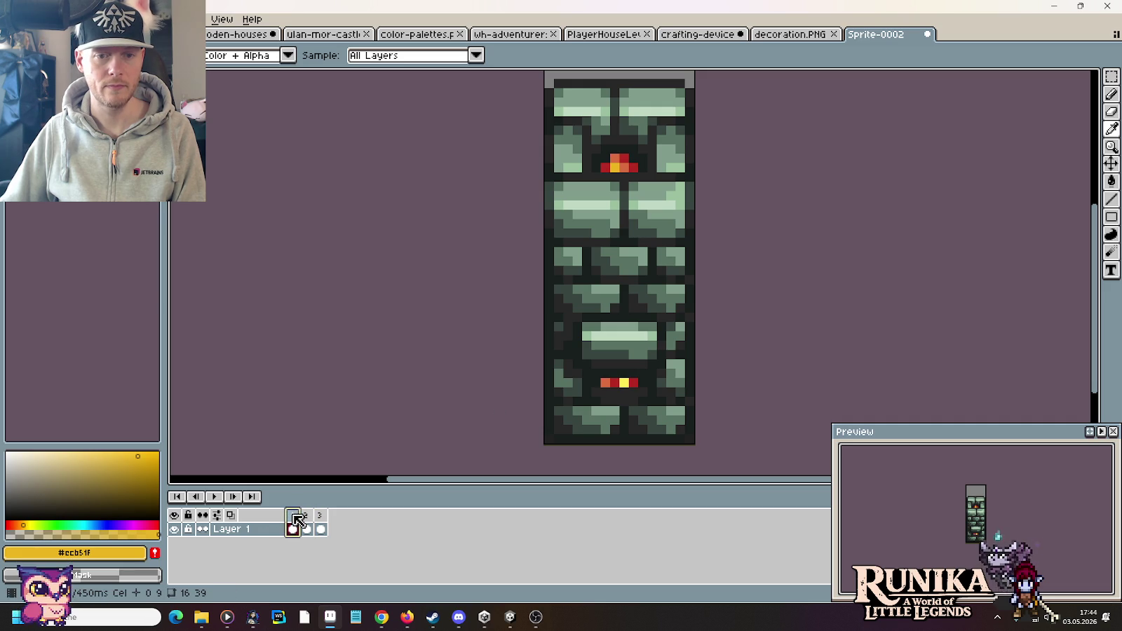
left_click(308, 518)
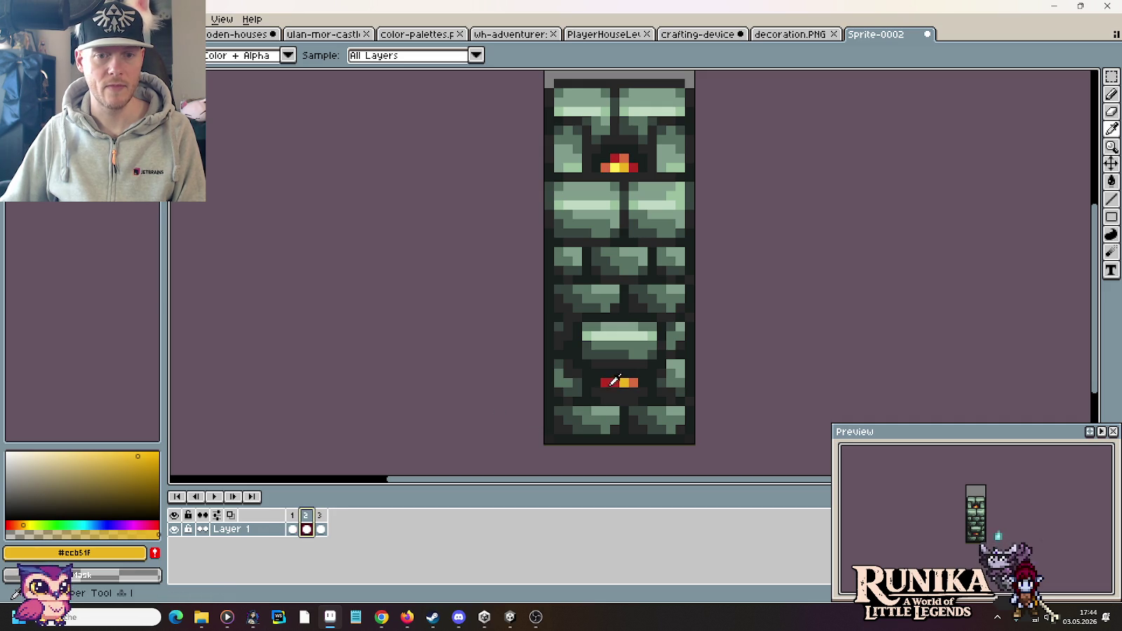
left_click(631, 383)
left_click(292, 519)
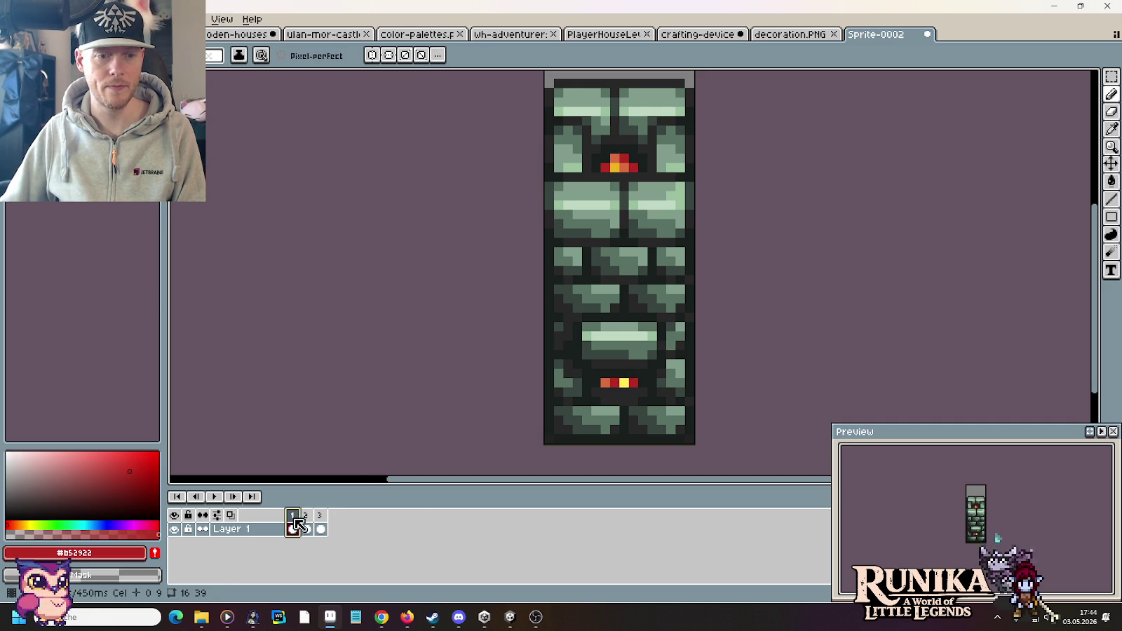
key("alt")
left_click(608, 377)
left_click(306, 529)
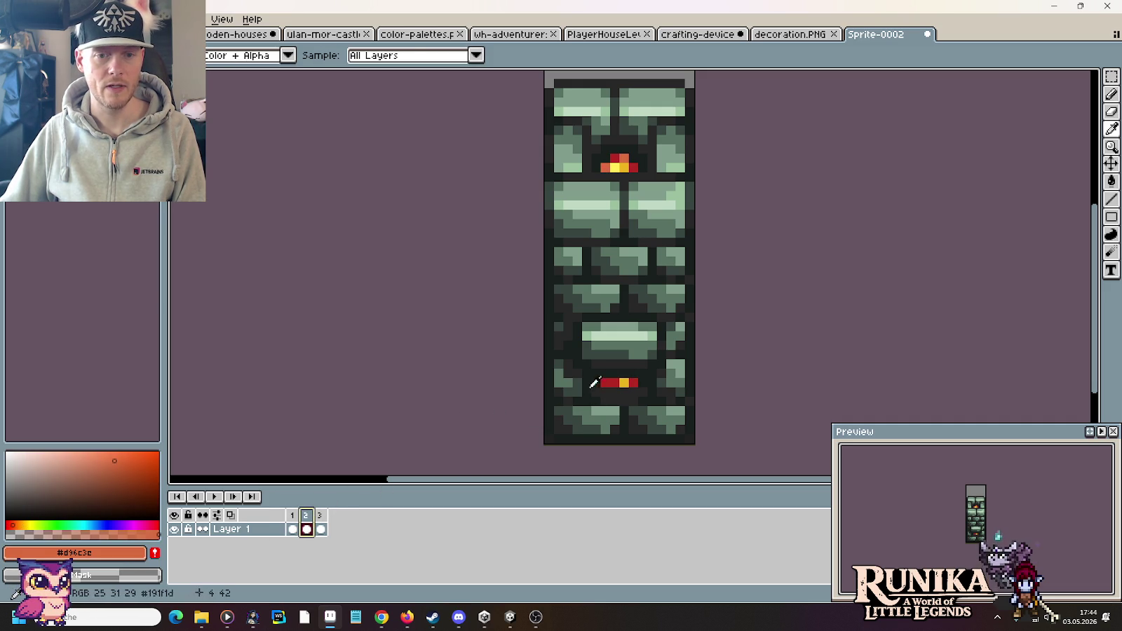
left_click(320, 529)
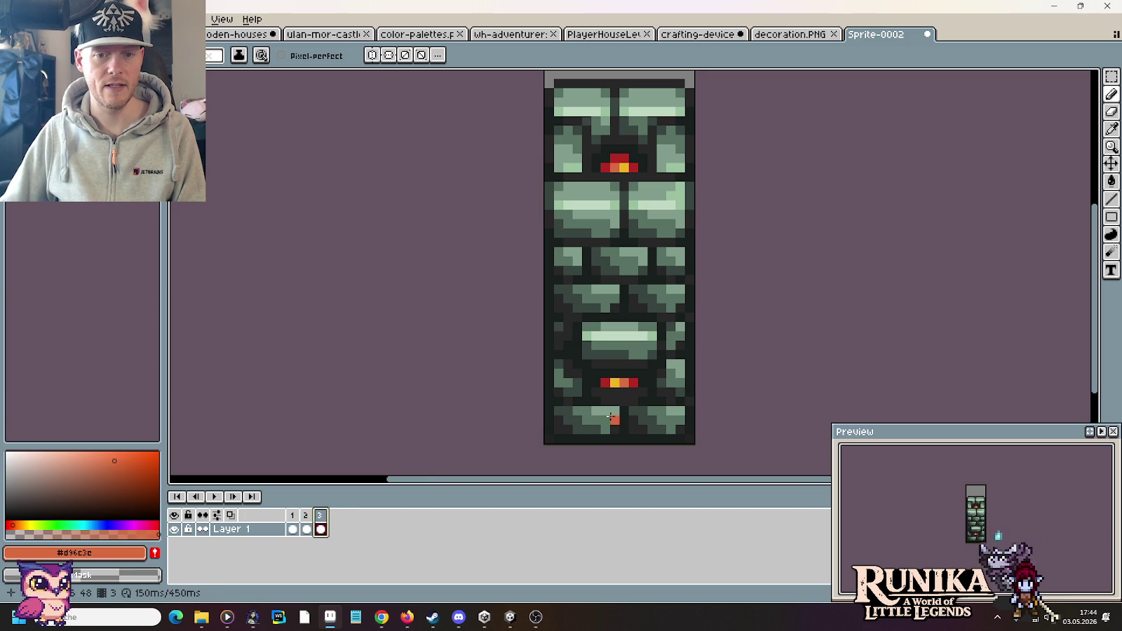
left_click(215, 497)
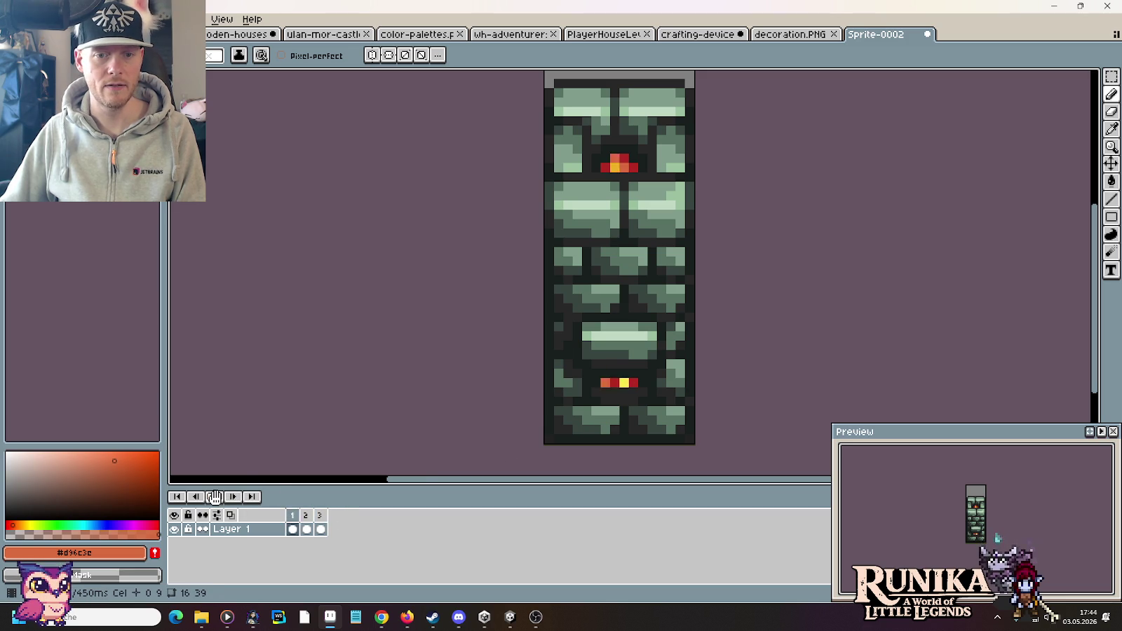
scroll(389, 402, "down", 1)
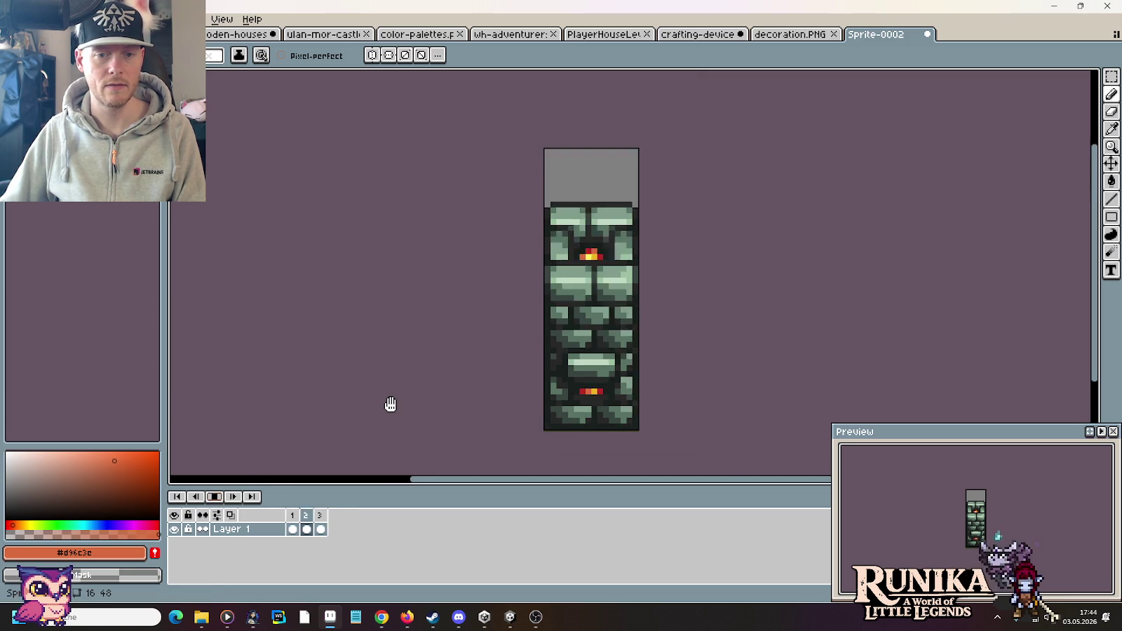
Zoom in, stop on frame 2, and place an orange spark pixel below the lower fire.
scroll(391, 404, "down", 1)
scroll(568, 418, "up", 1)
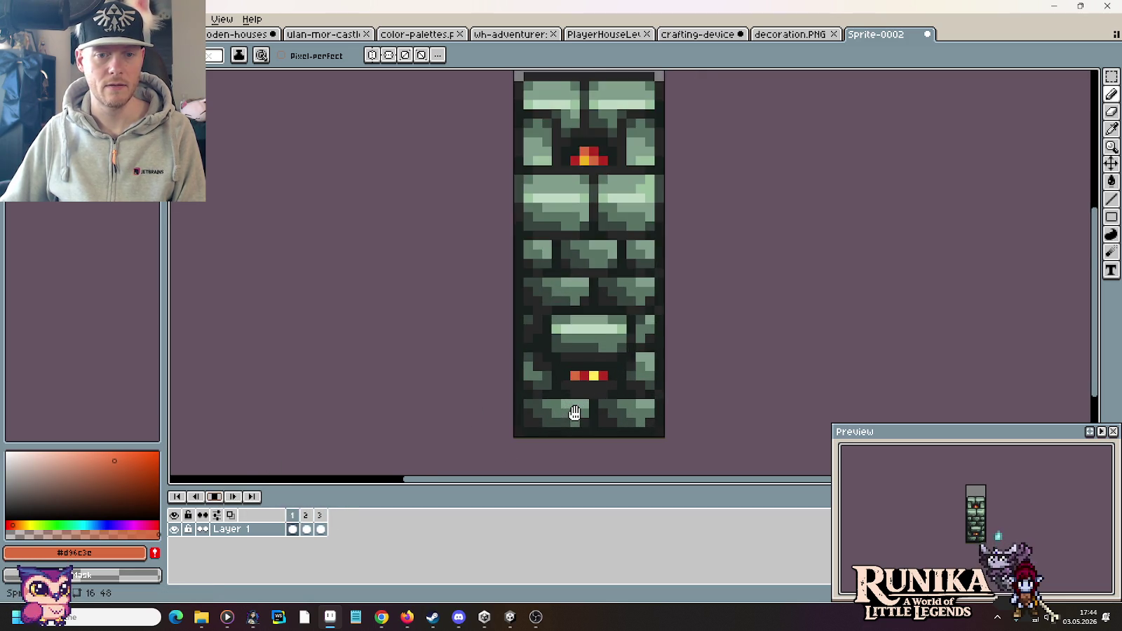
scroll(571, 415, "up", 1)
left_click(214, 496)
left_click(531, 385)
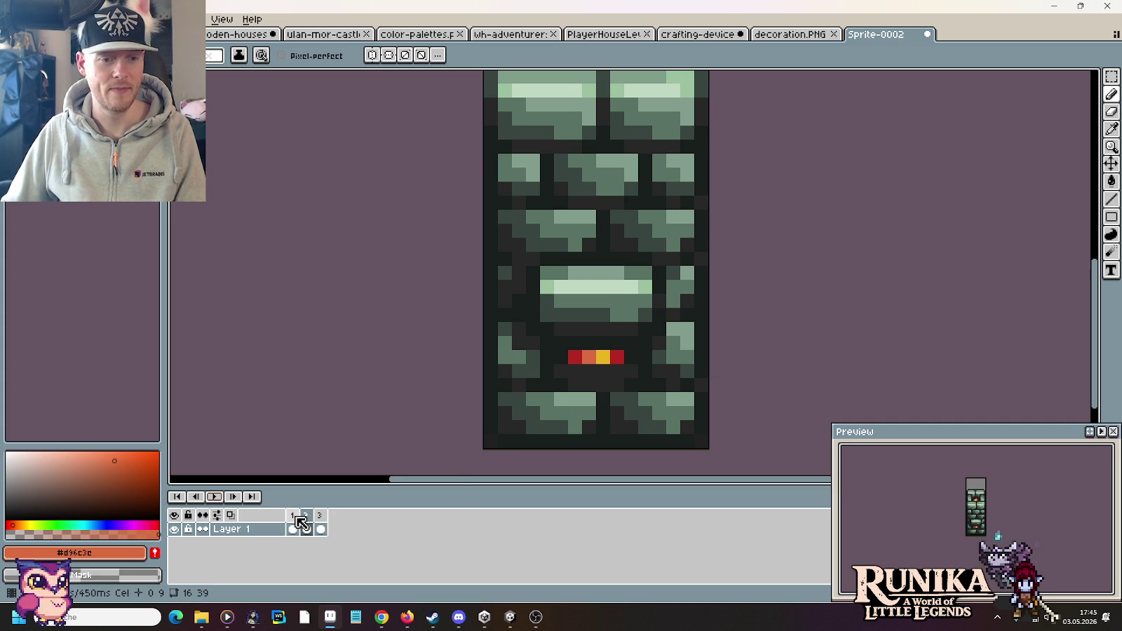
Sample the red and yellow lower-ember colours while comparing frames 1 and 2.
key("i")
left_click(588, 356)
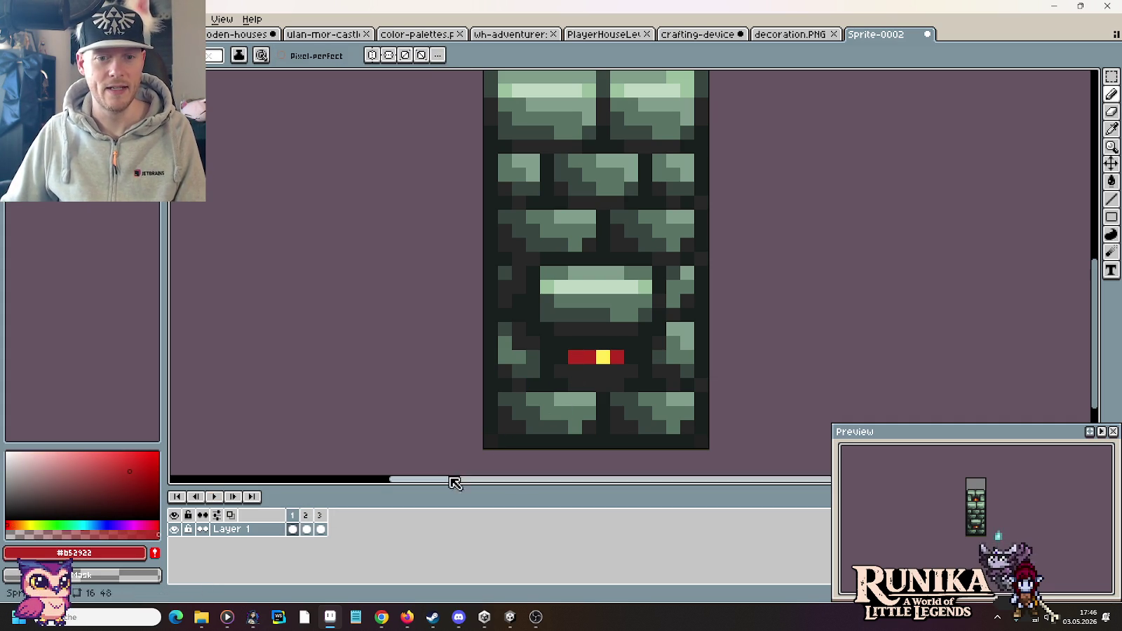
left_click(306, 516)
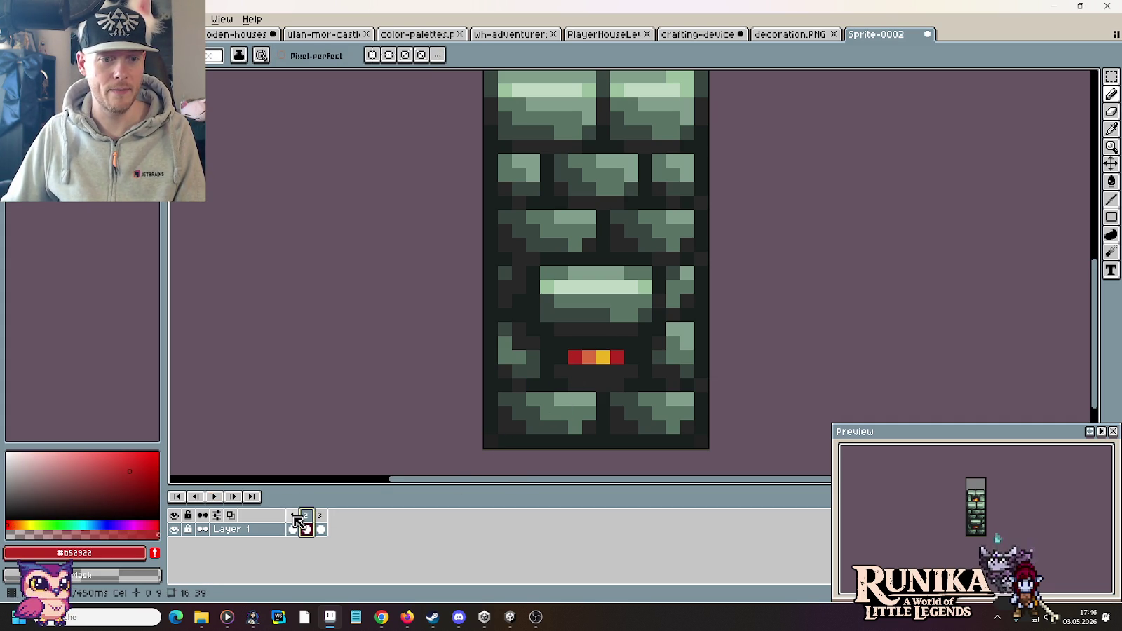
left_click(293, 517)
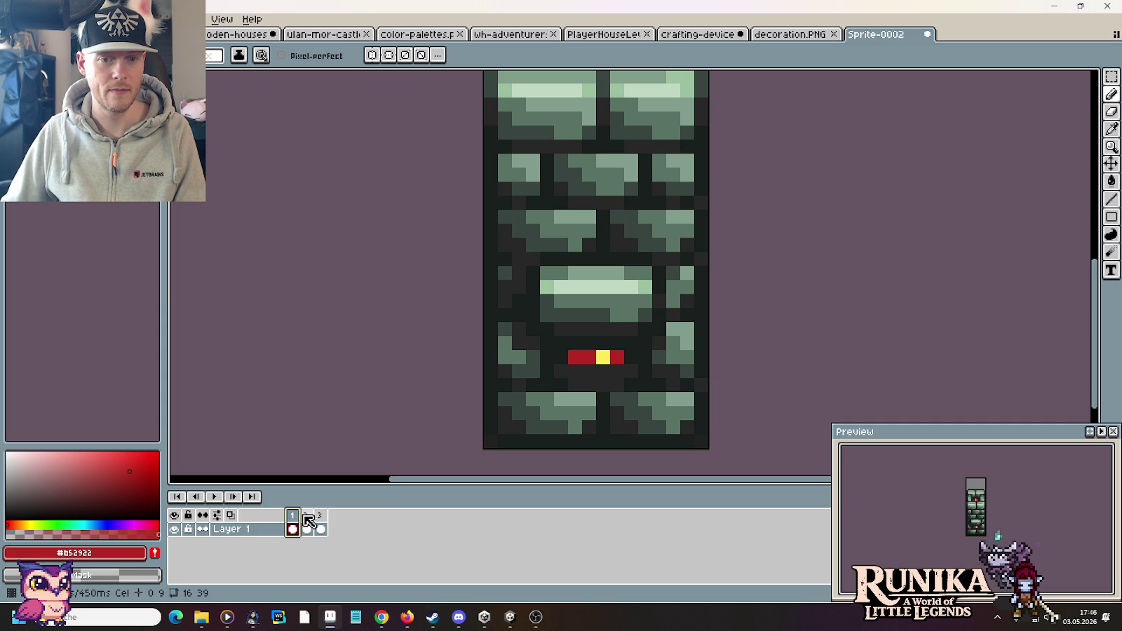
left_click(306, 517)
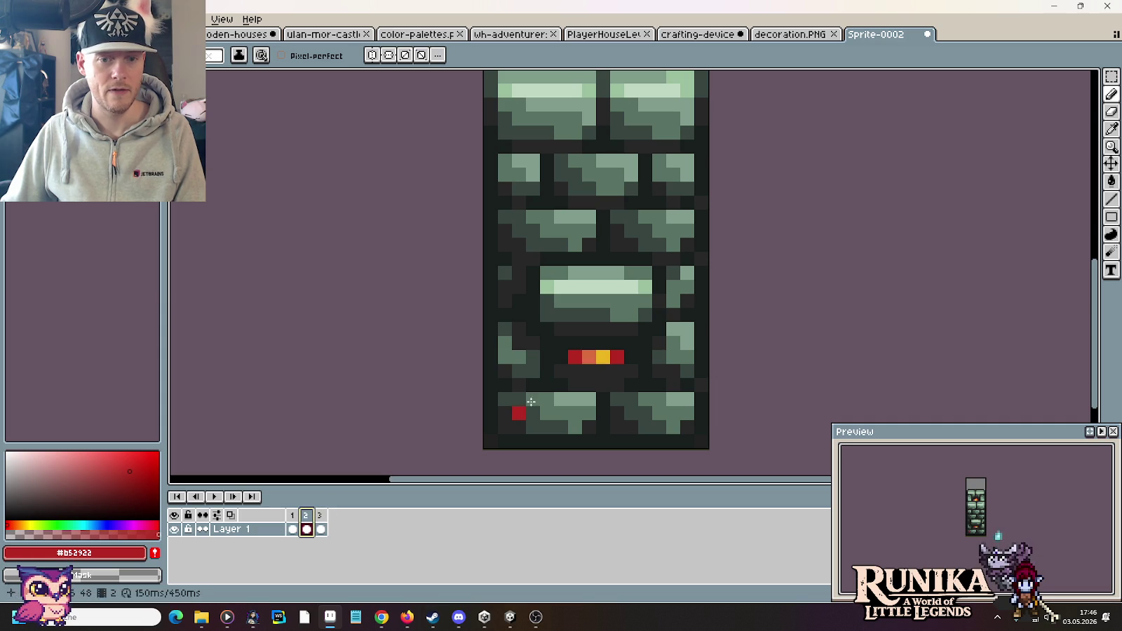
key("i")
left_click(601, 358)
key("Left")
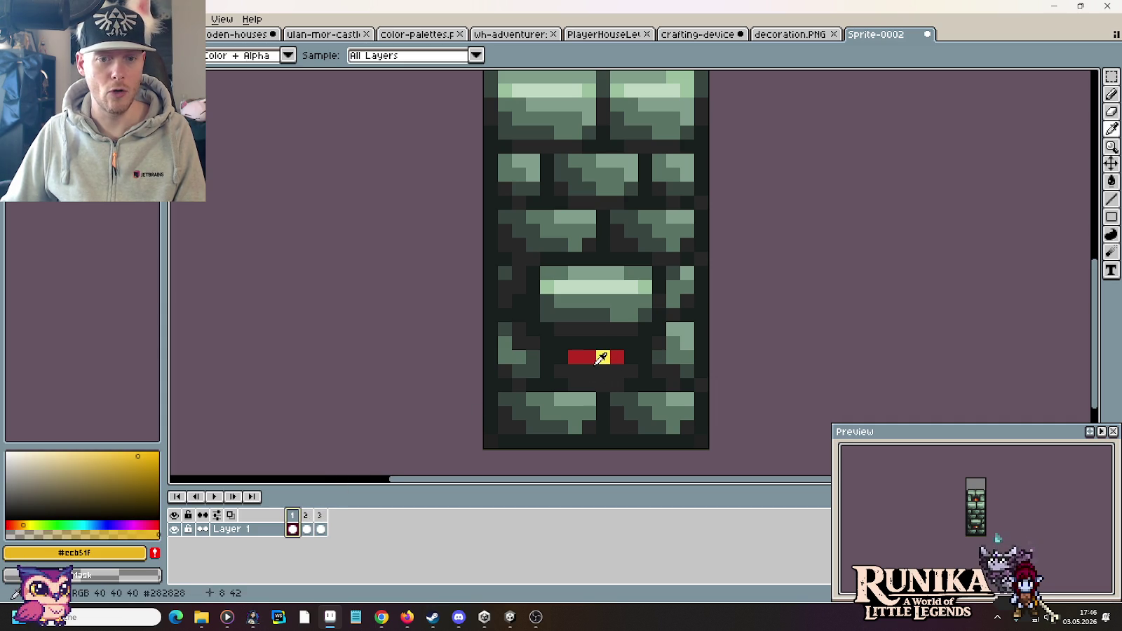
key("b")
key("Right")
left_click(311, 520)
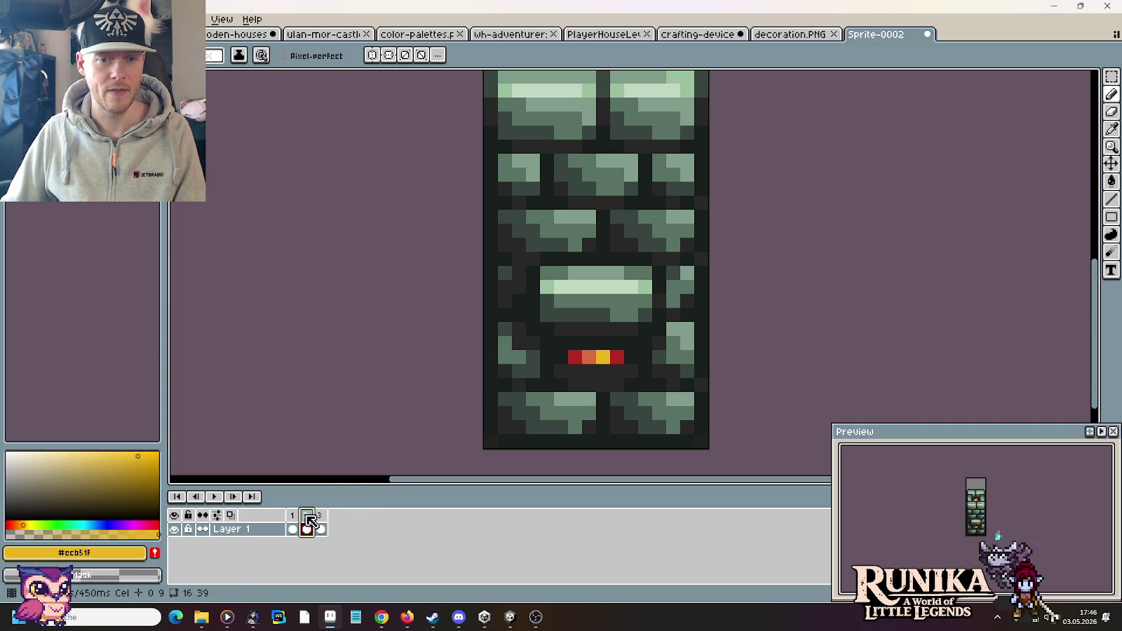
On frame 3, recolour a lower-ember pixel red and preview the animation.
key("alt+n")
key("i")
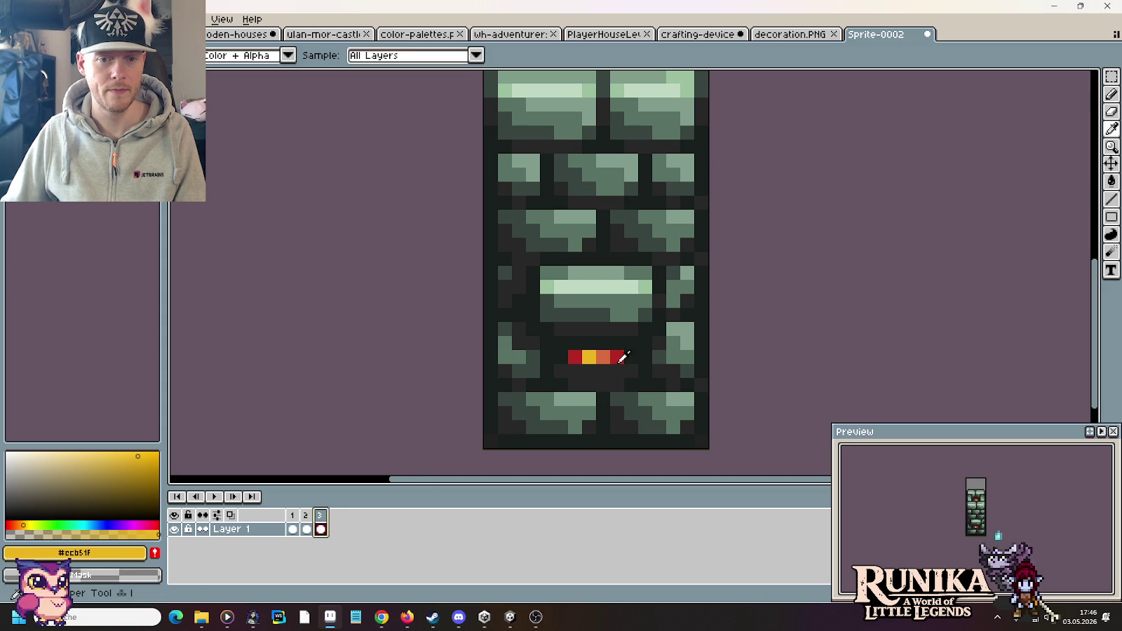
left_click(575, 358)
key("b")
left_click(589, 358)
left_click(215, 496)
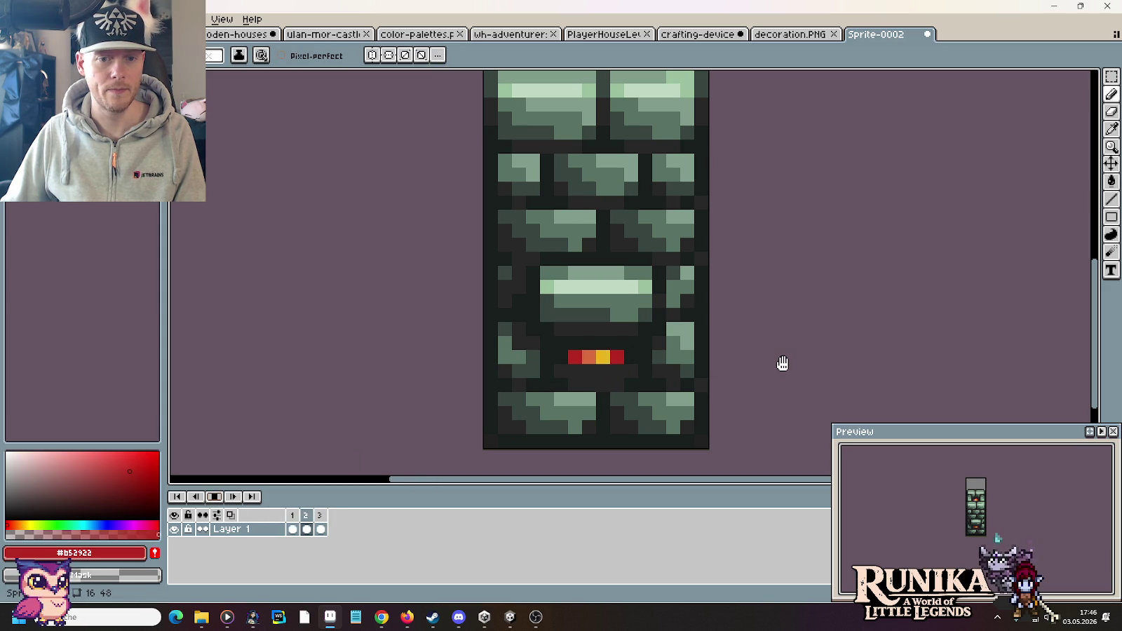
scroll(783, 363, "down", 2)
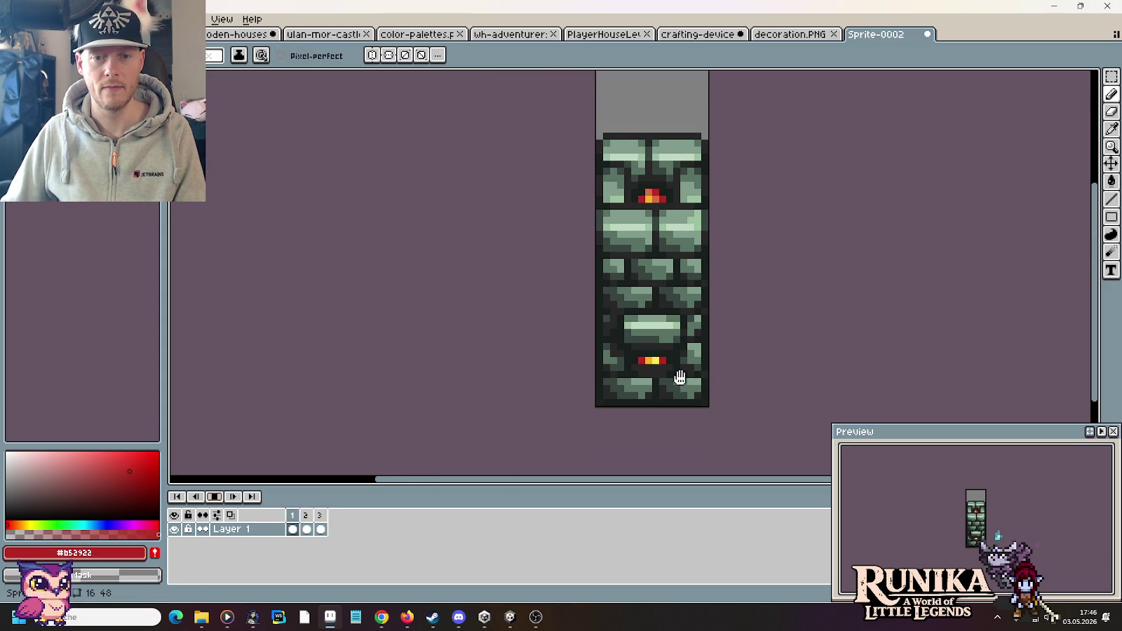
scroll(708, 363, "up", 1)
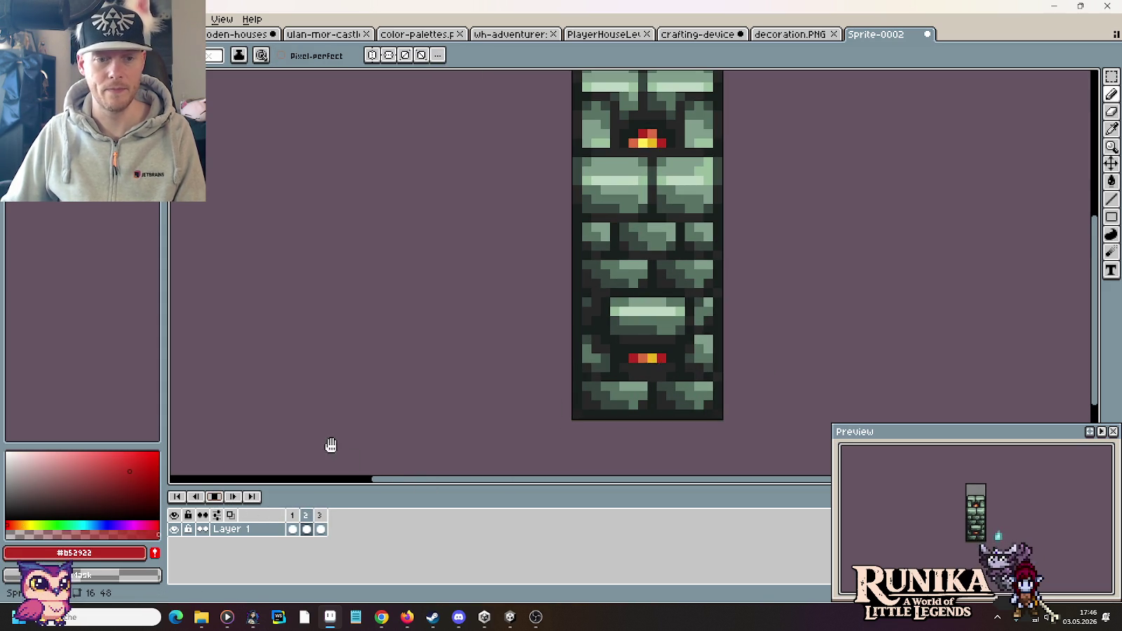
Sample orange from frame 3, paint a frame 1 ember pixel orange, and replay the flicker.
left_click(214, 497)
scroll(665, 368, "up", 2)
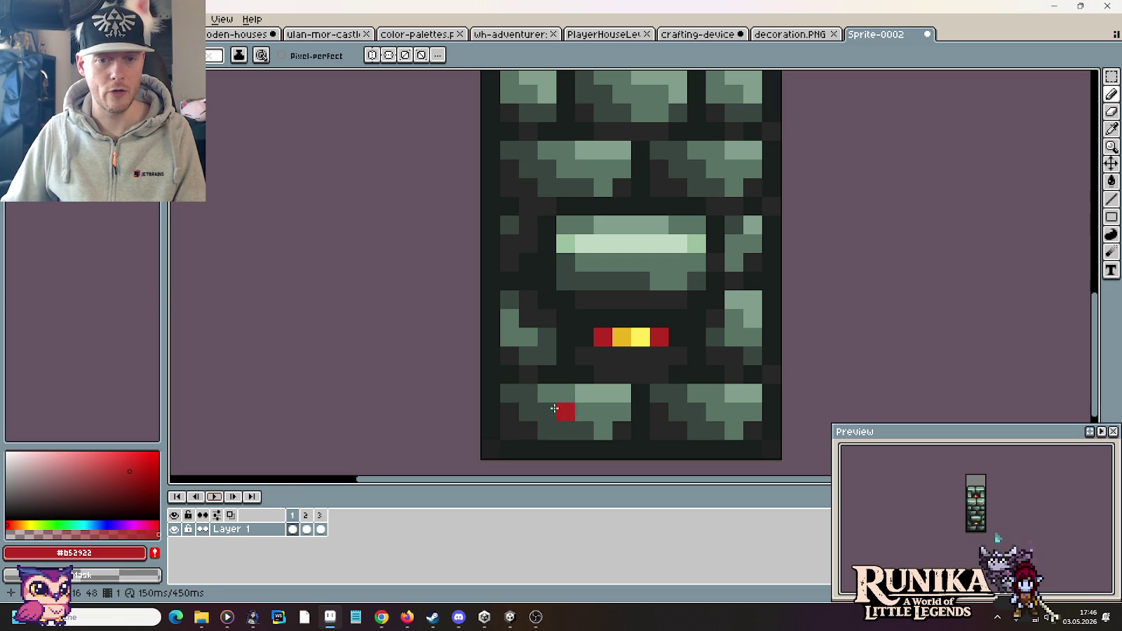
left_click(305, 515)
left_click(319, 515)
key("i")
left_click(652, 337)
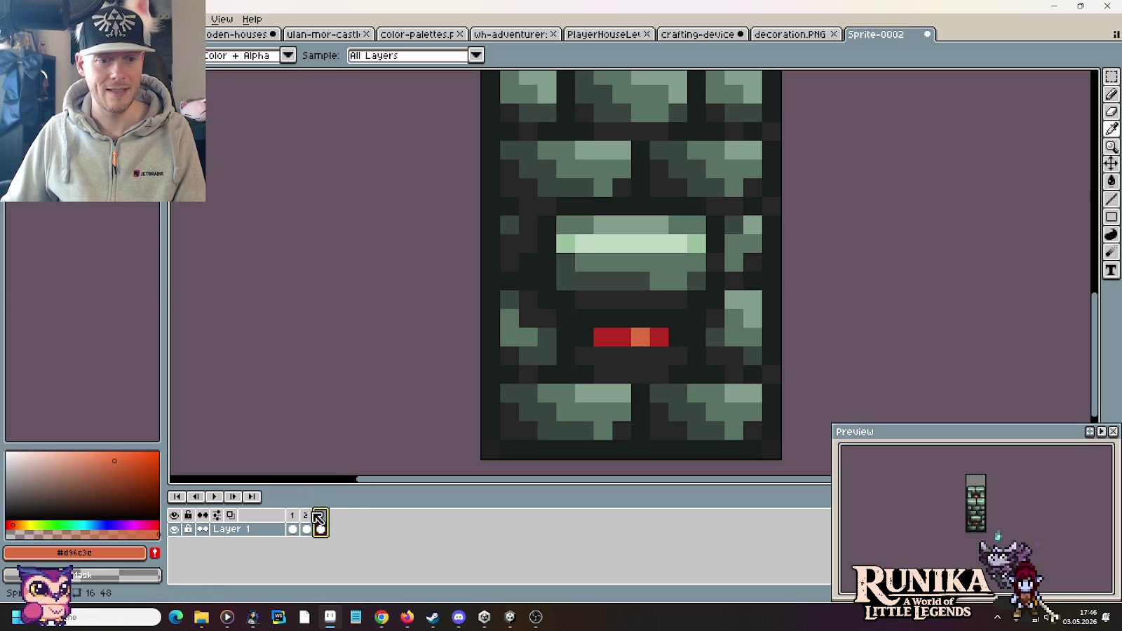
left_click(293, 515)
key("b")
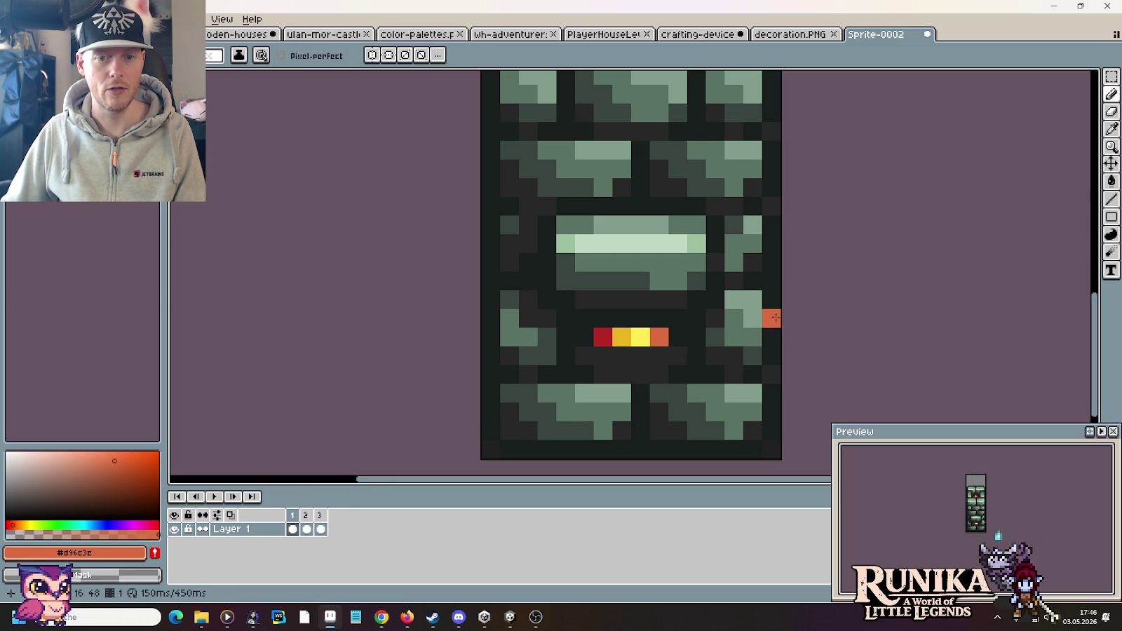
scroll(775, 319, "down", 3)
left_click(212, 497)
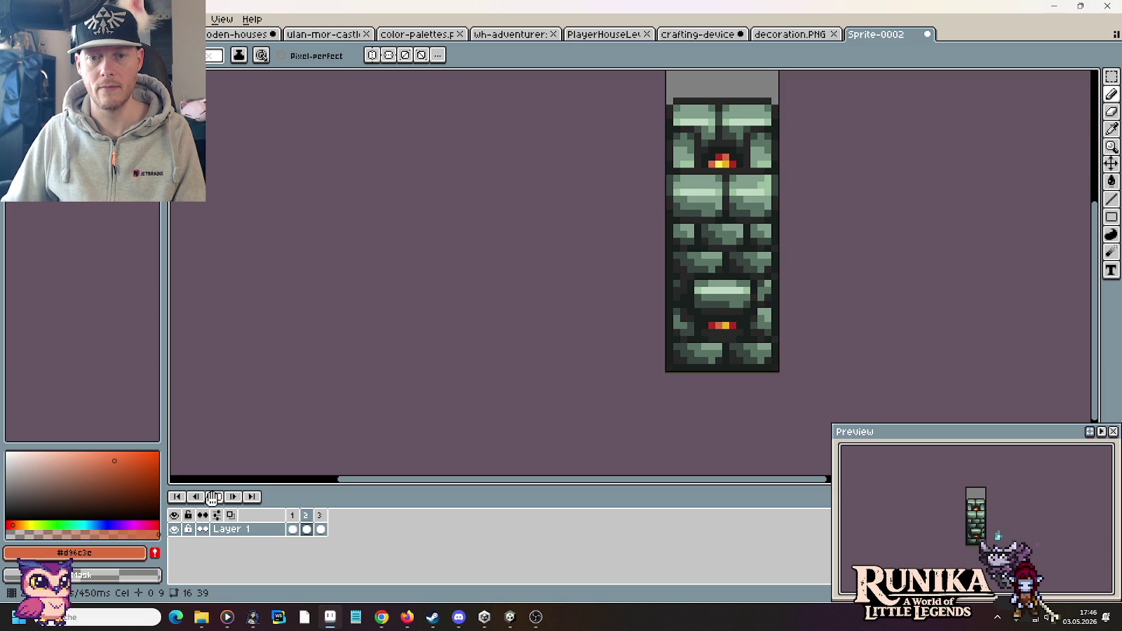
left_click(212, 497)
scroll(806, 87, "up", 2)
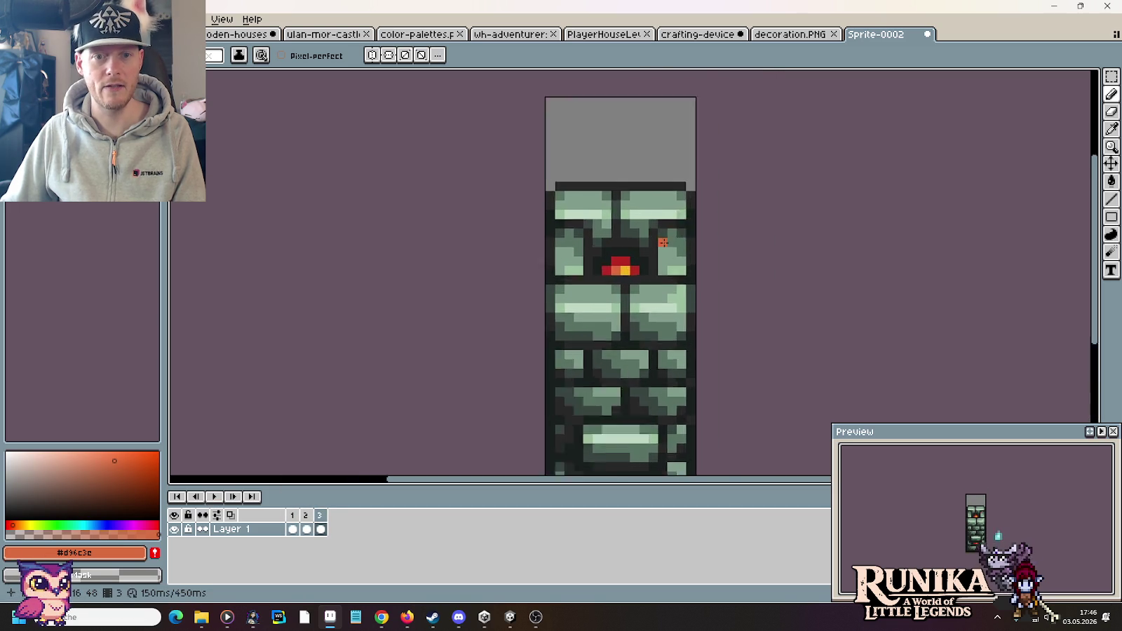
Recolour frame 3's flame pixels orange, sampling yellow and orange from the canvas.
scroll(806, 88, "up", 1)
left_click(311, 514)
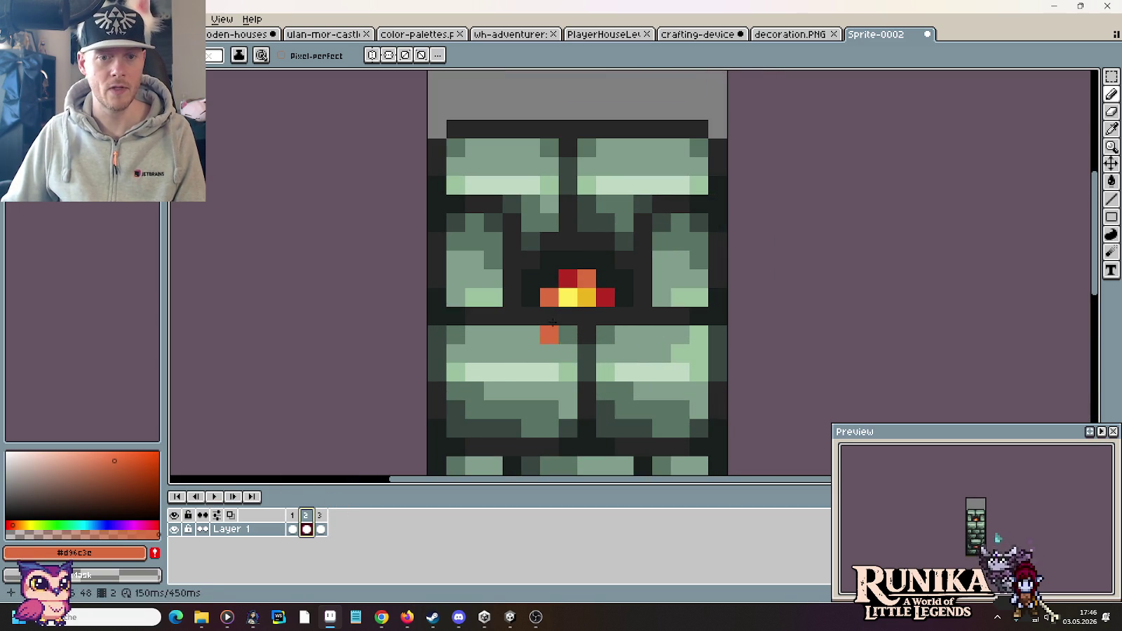
key("i")
left_click(598, 294)
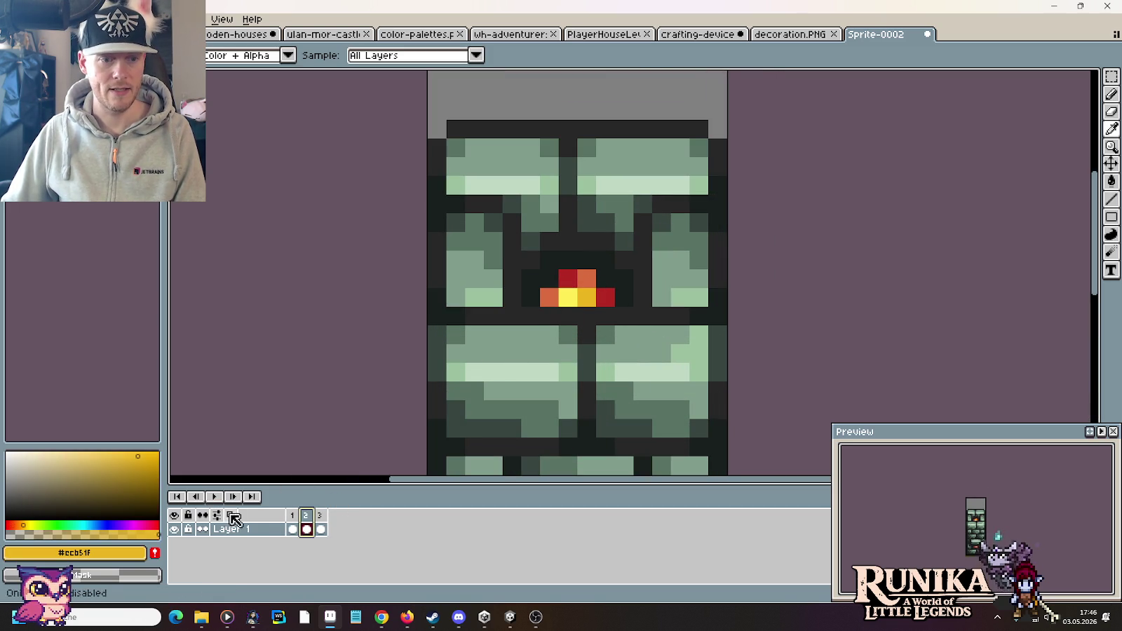
left_click(320, 515)
key("b")
key("i")
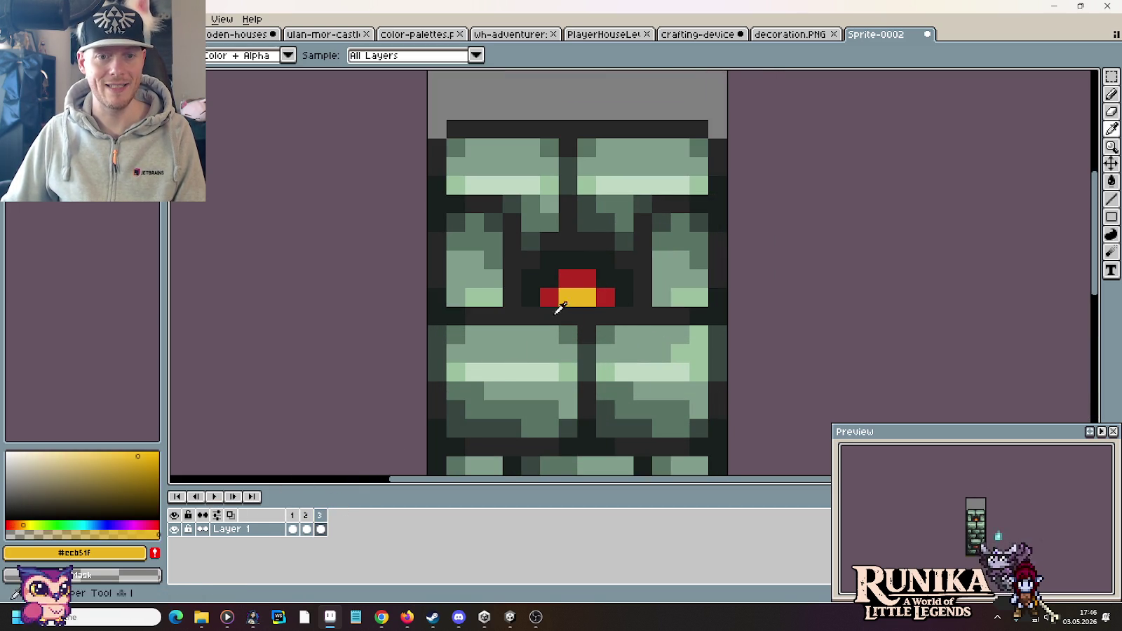
left_click(306, 515)
left_click(587, 278)
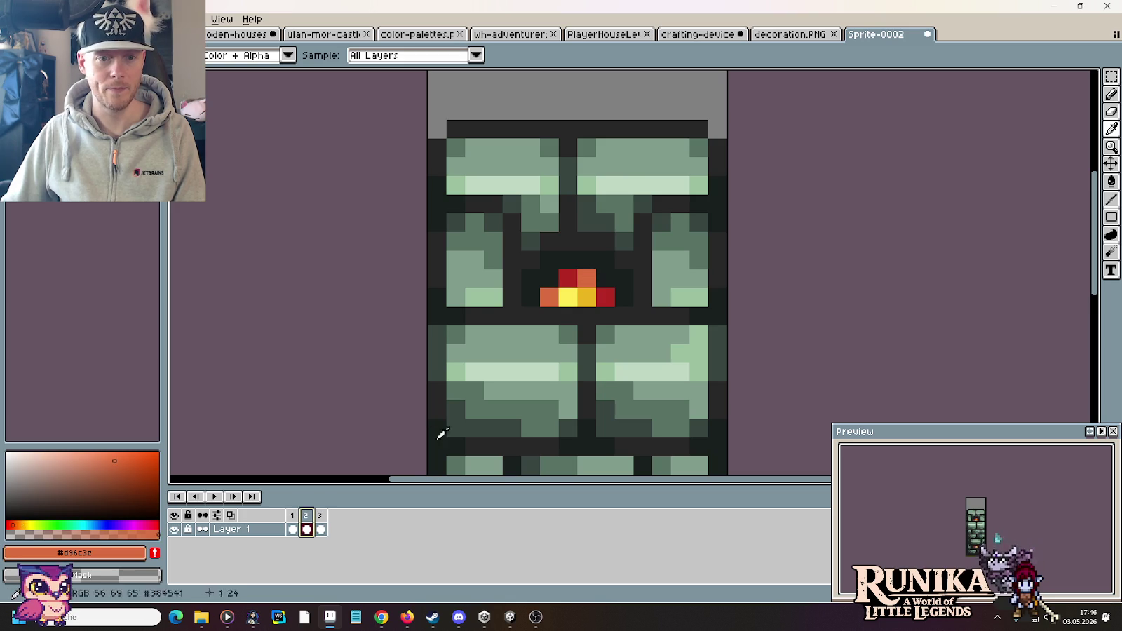
left_click(320, 515)
key("b")
left_click(589, 297)
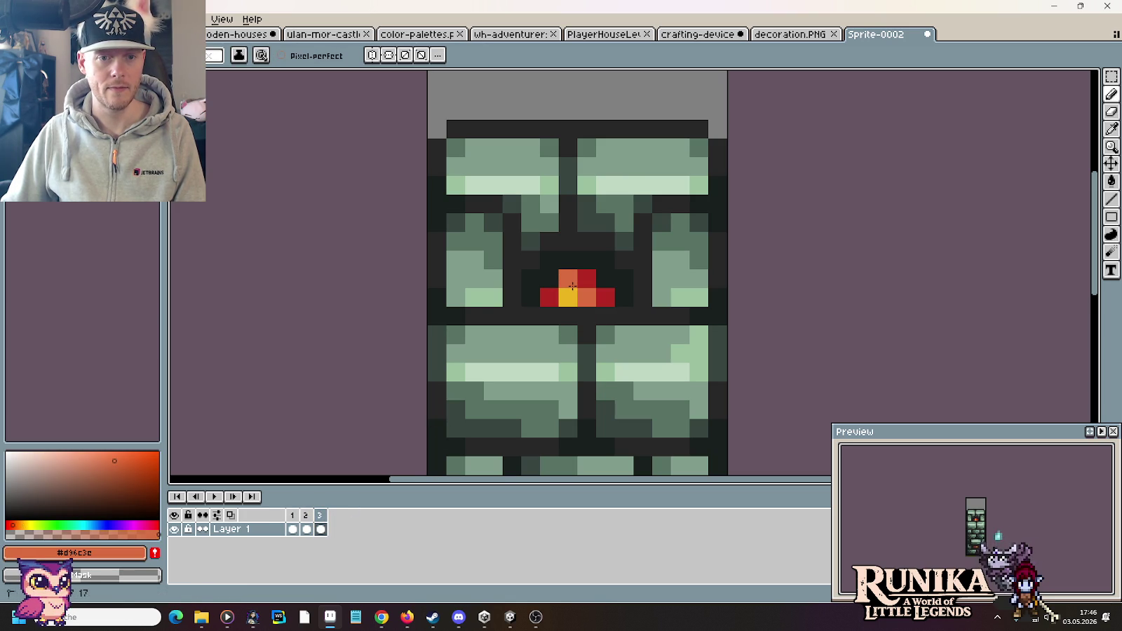
left_click(548, 295)
Repaint frame 2's top flame pixels in yellow, orange and light yellow tones.
key("comma")
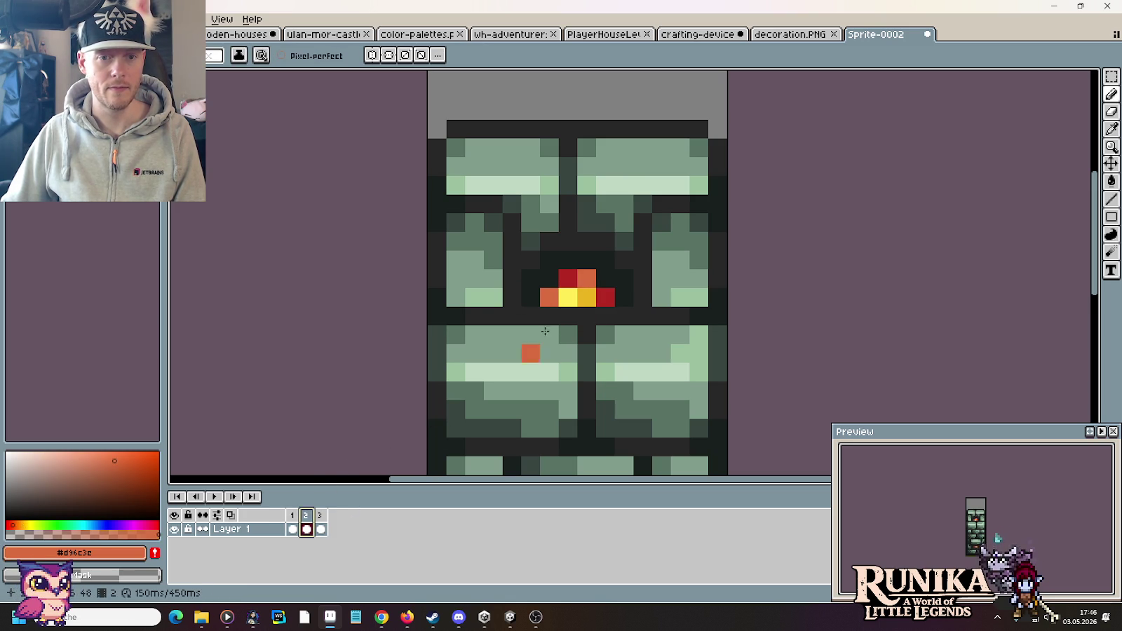
left_click(605, 297, "alt")
left_click(586, 278)
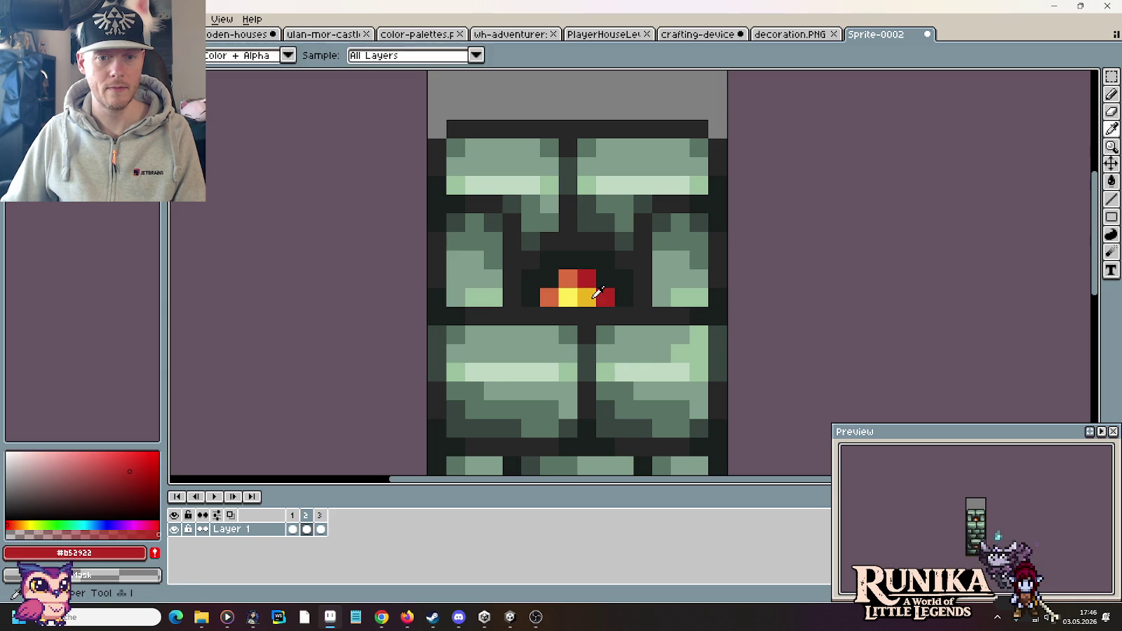
left_click(586, 297, "alt")
left_click(568, 278)
left_click(549, 297, "alt")
left_click(586, 279)
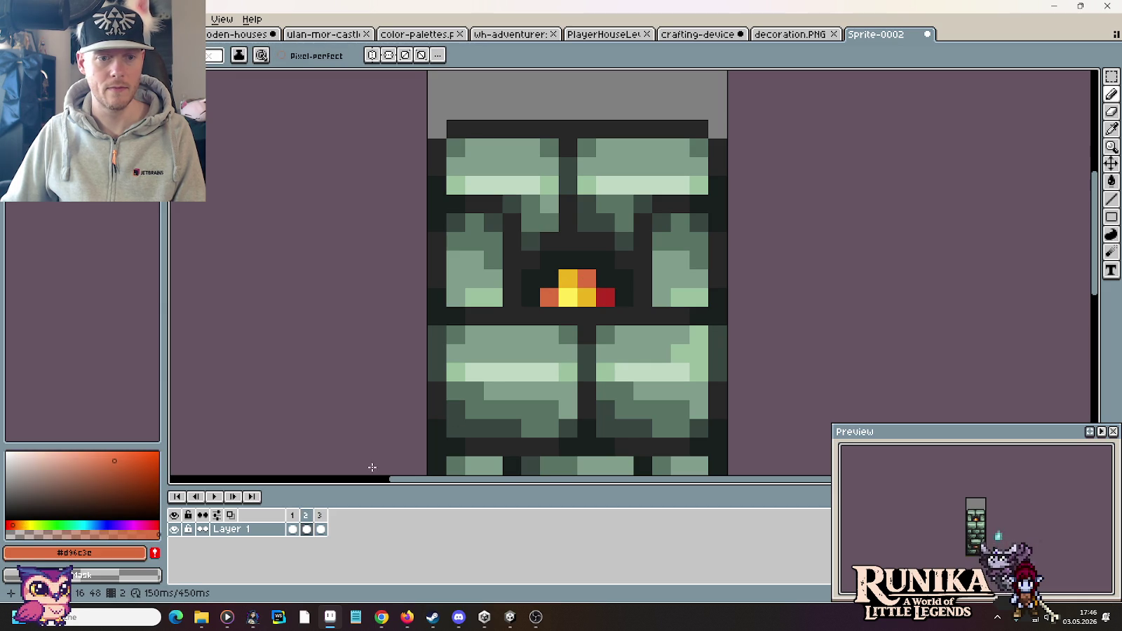
right_click(563, 301)
left_click(603, 297, "alt")
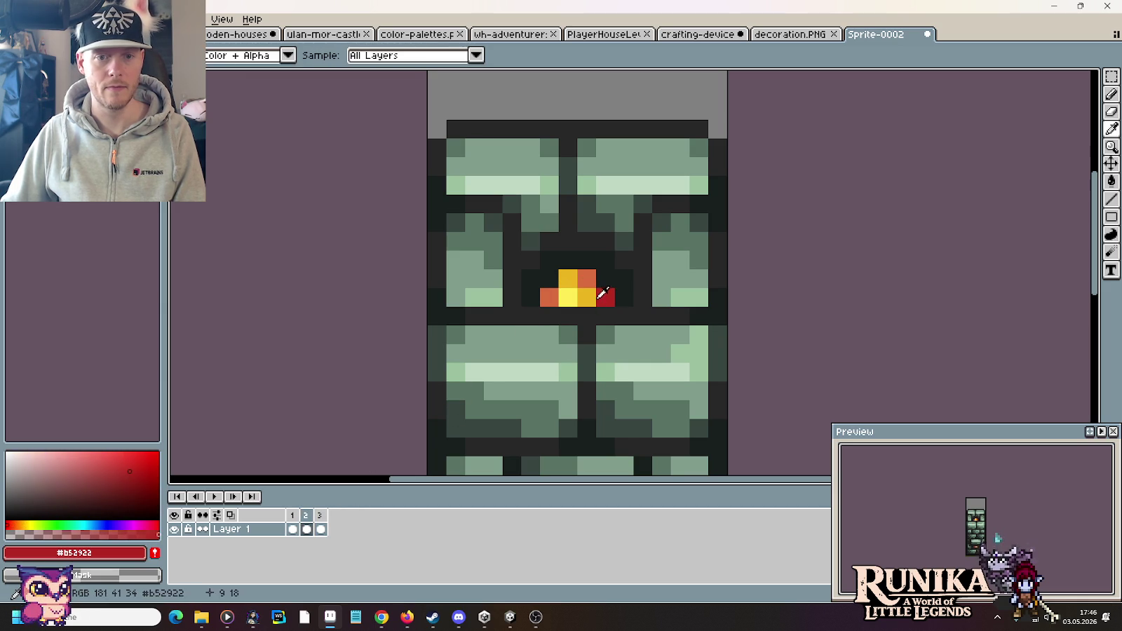
left_click(591, 284)
key("ctrl+z")
left_click(591, 281, "alt")
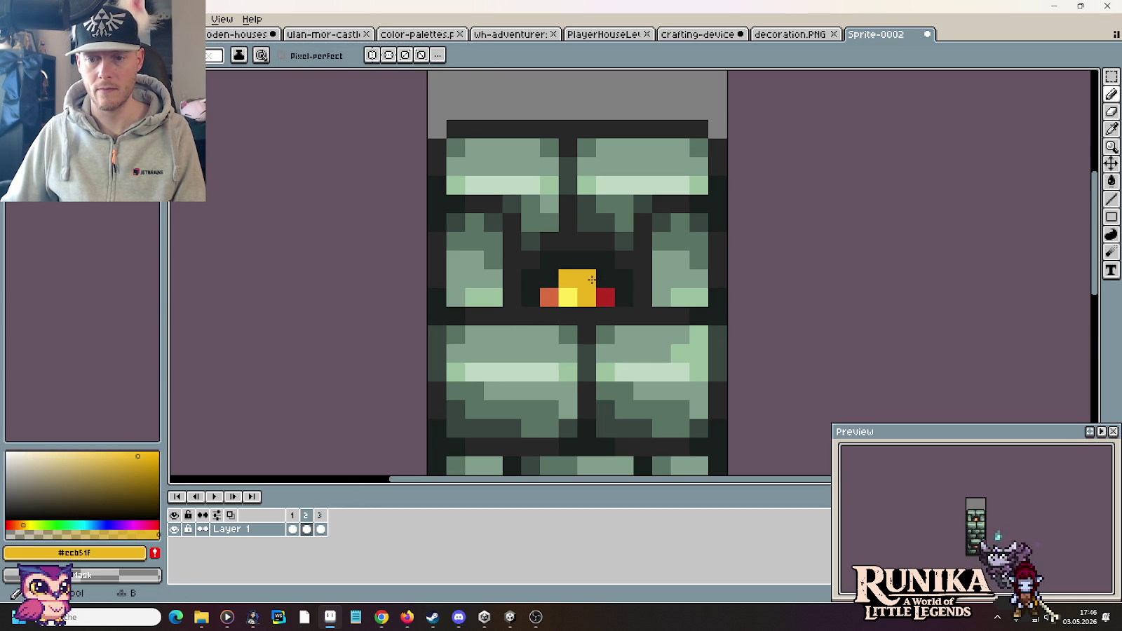
left_click(549, 296, "alt")
left_click(586, 278)
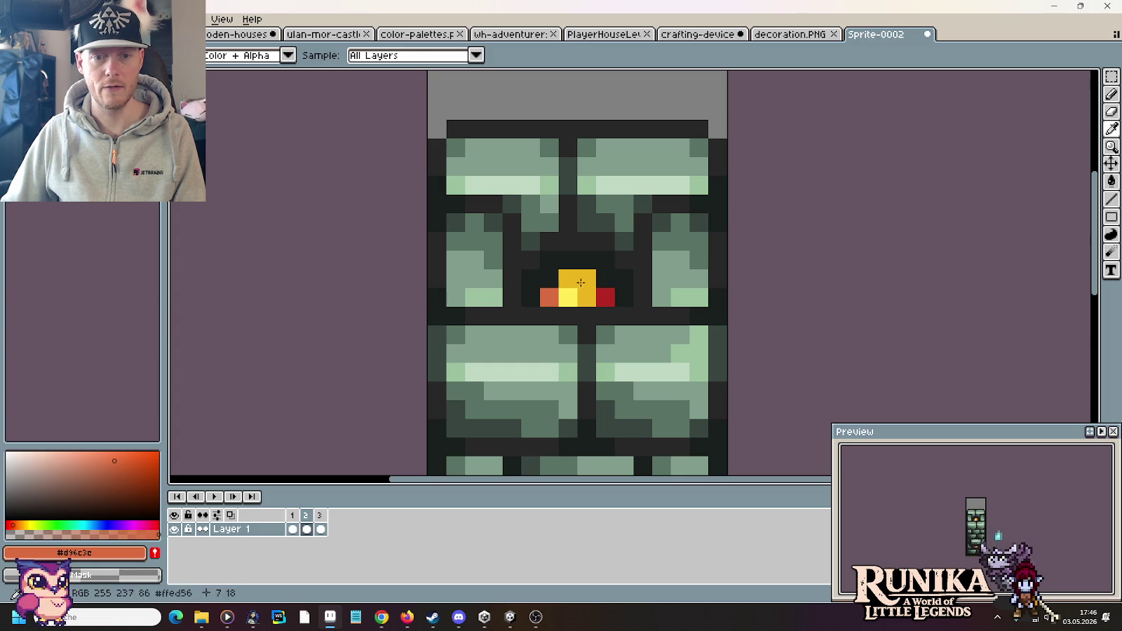
Paint frame 1's flame orange with a red top-left pixel, then preview the flicker.
left_click(320, 516)
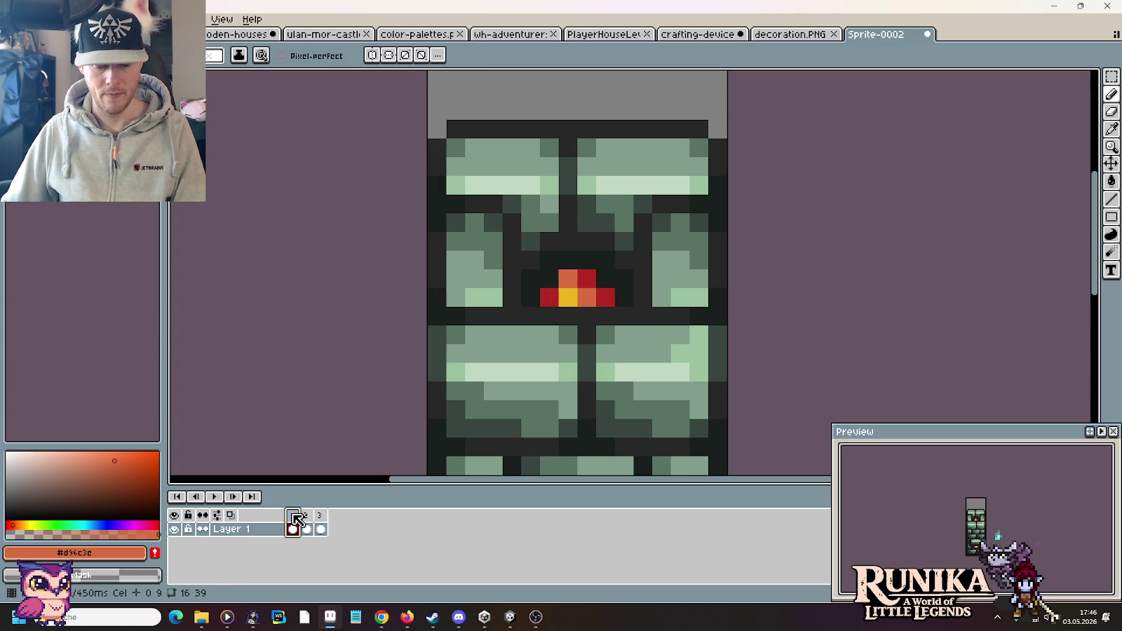
key("Right")
left_click(573, 295)
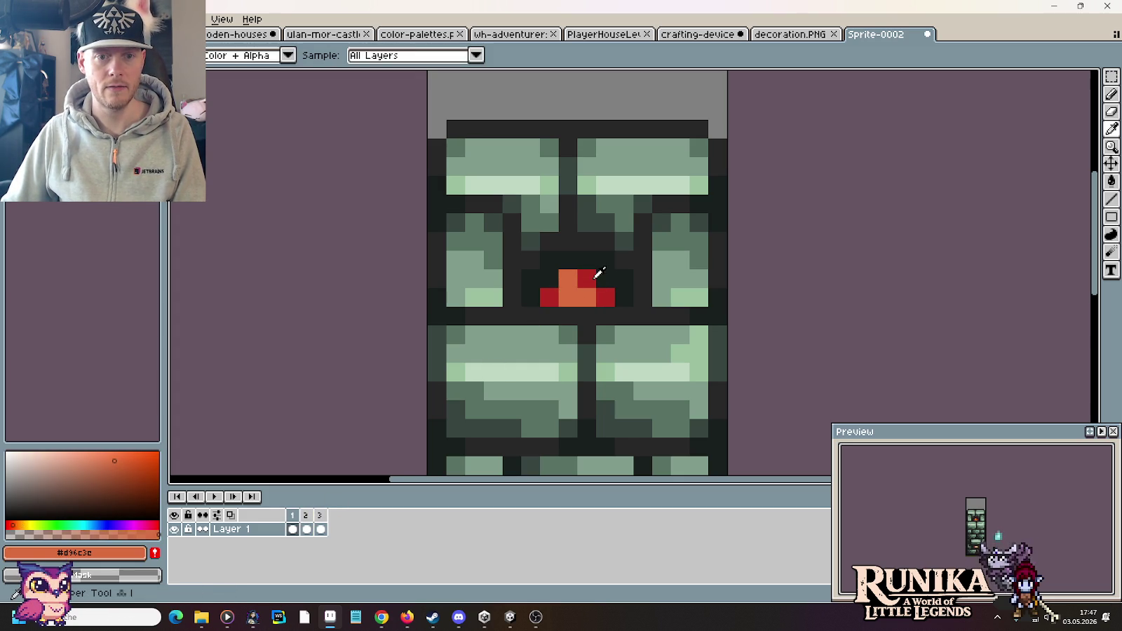
left_click(594, 273, "alt")
left_click(576, 276)
left_click(216, 497)
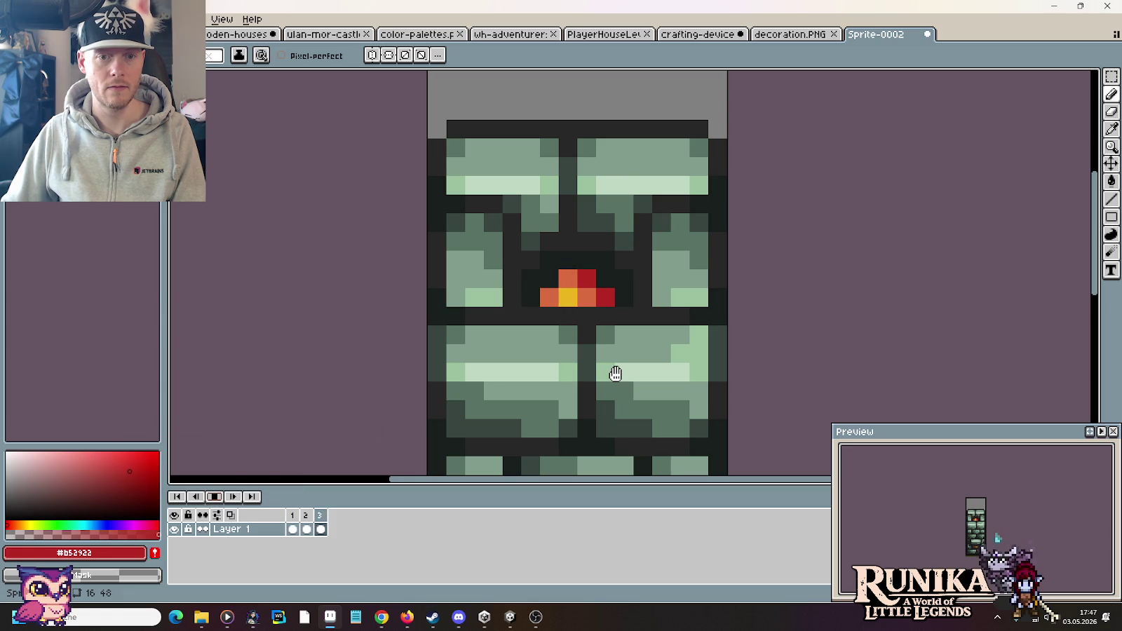
scroll(614, 372, "down", 3)
scroll(615, 374, "up", 1)
scroll(615, 374, "up", 1)
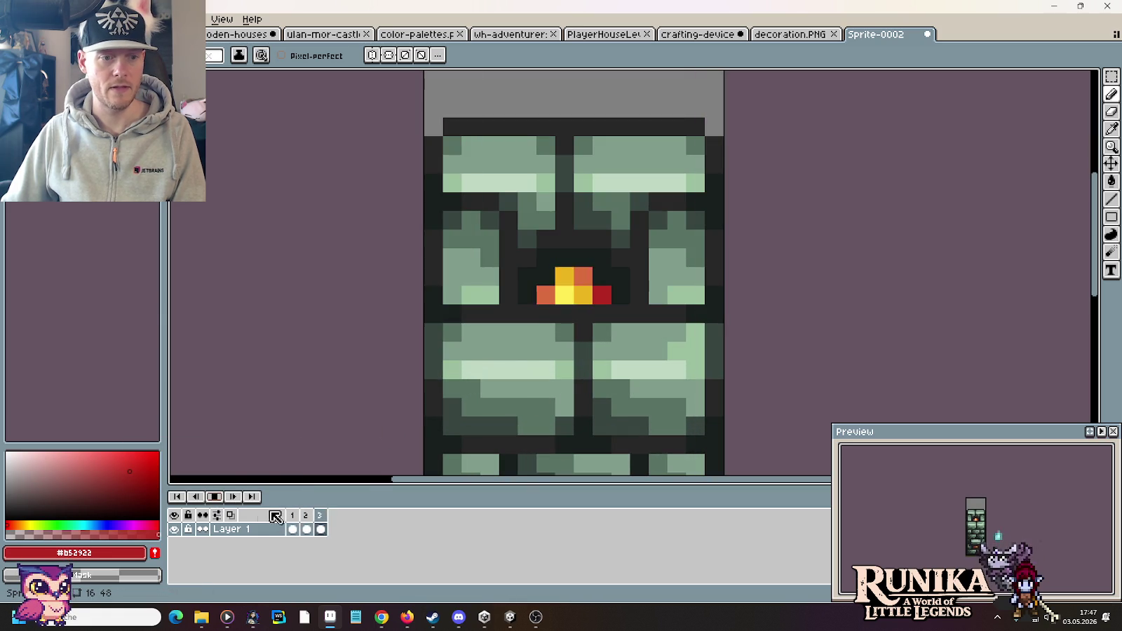
scroll(535, 355, "down", 1)
scroll(591, 383, "down", 1)
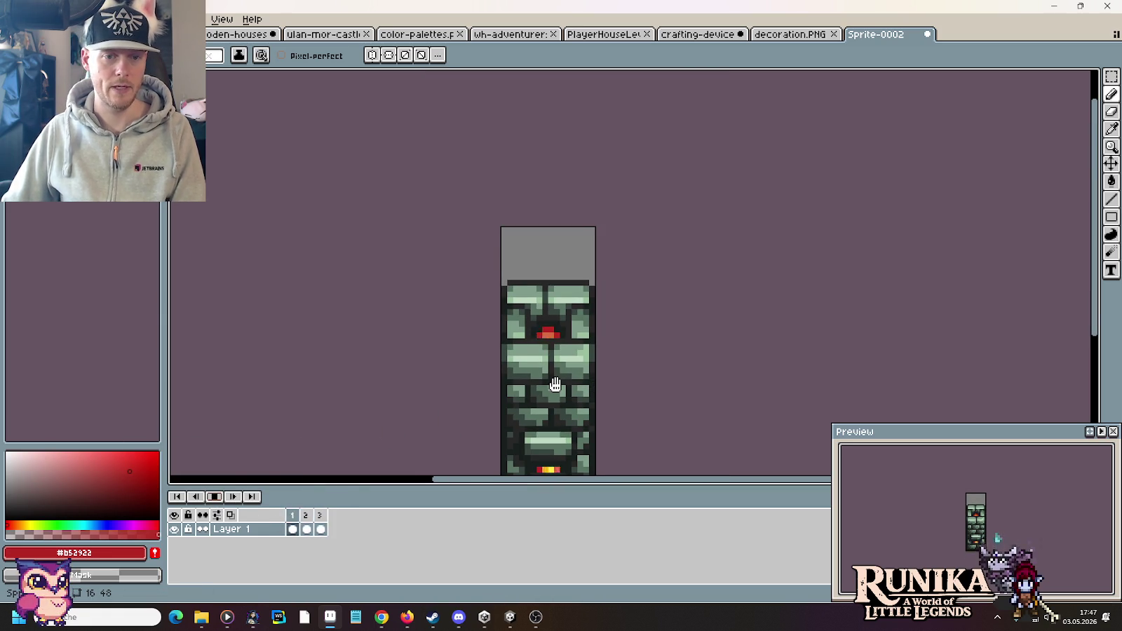
scroll(558, 387, "up", 3)
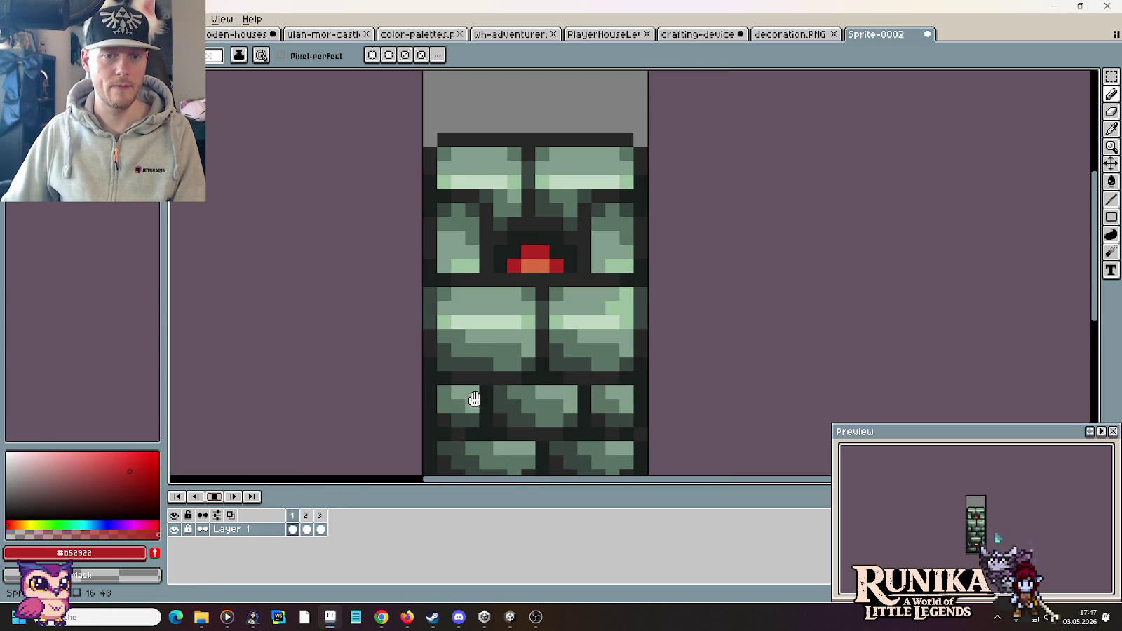
left_click(303, 516)
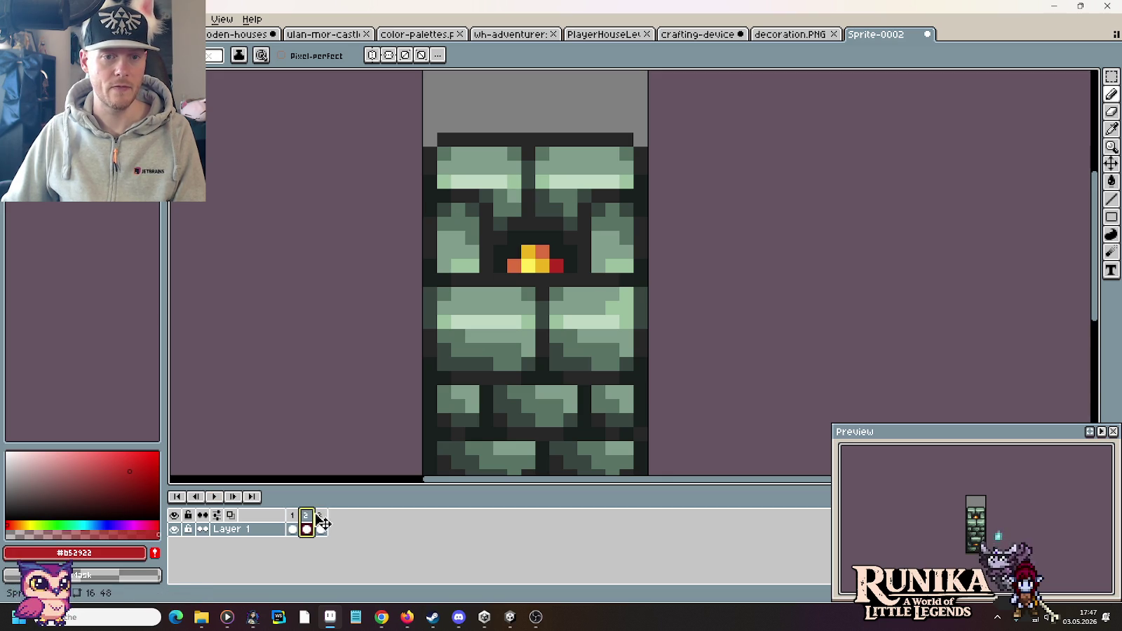
left_click(322, 516)
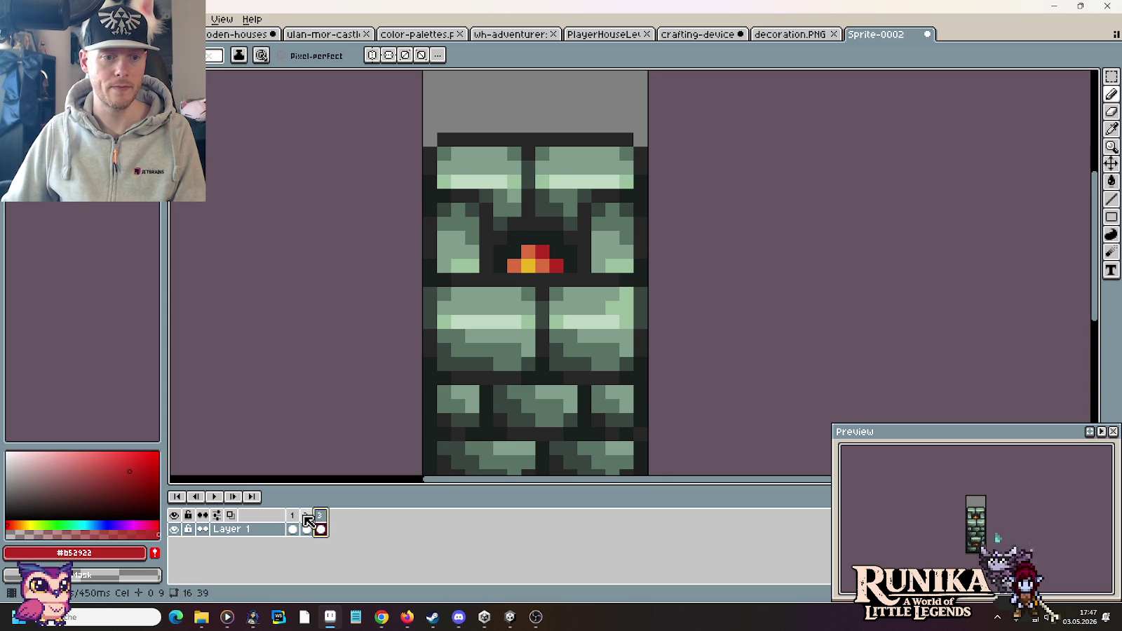
left_click(307, 519)
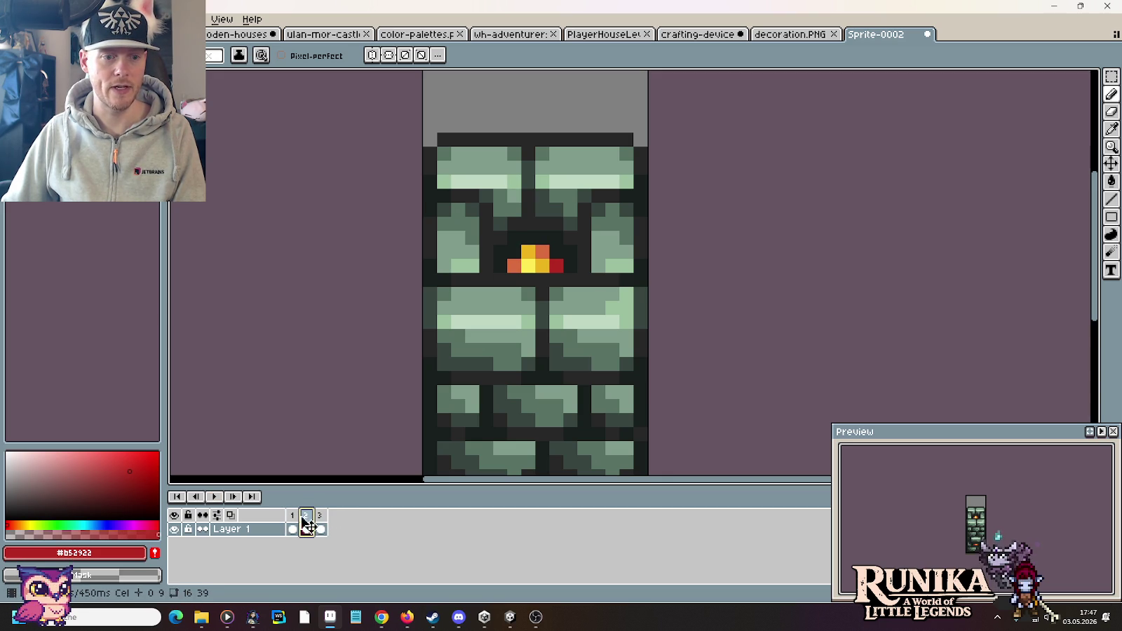
left_click(295, 523)
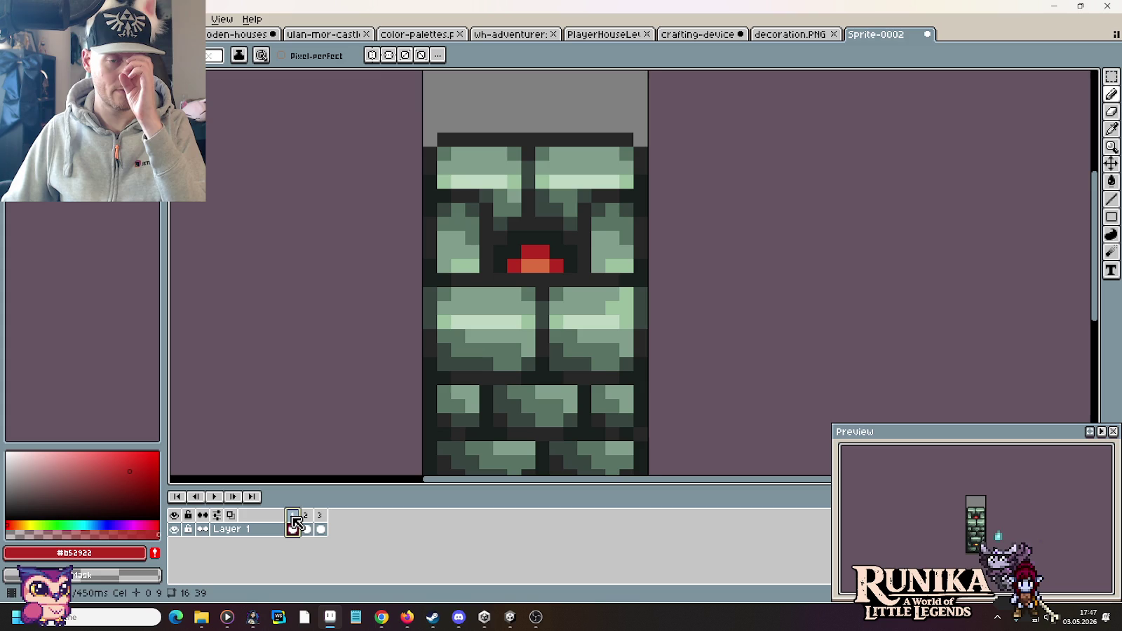
scroll(596, 363, "up", 1)
scroll(610, 336, "down", 3)
scroll(623, 312, "down", 2)
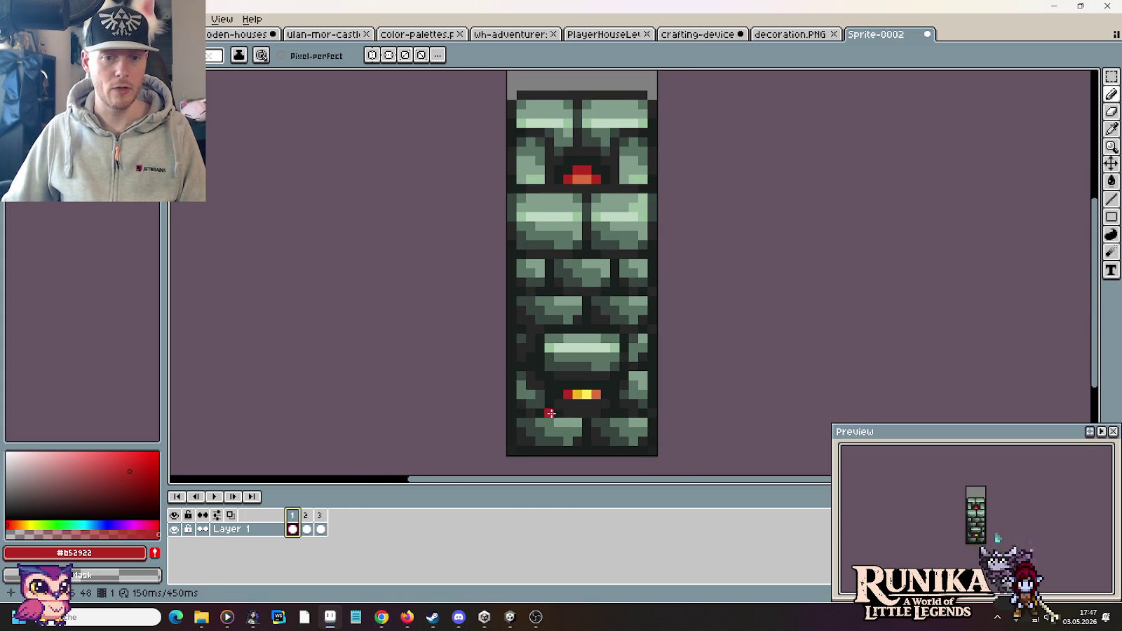
left_click(308, 519)
left_click(323, 517)
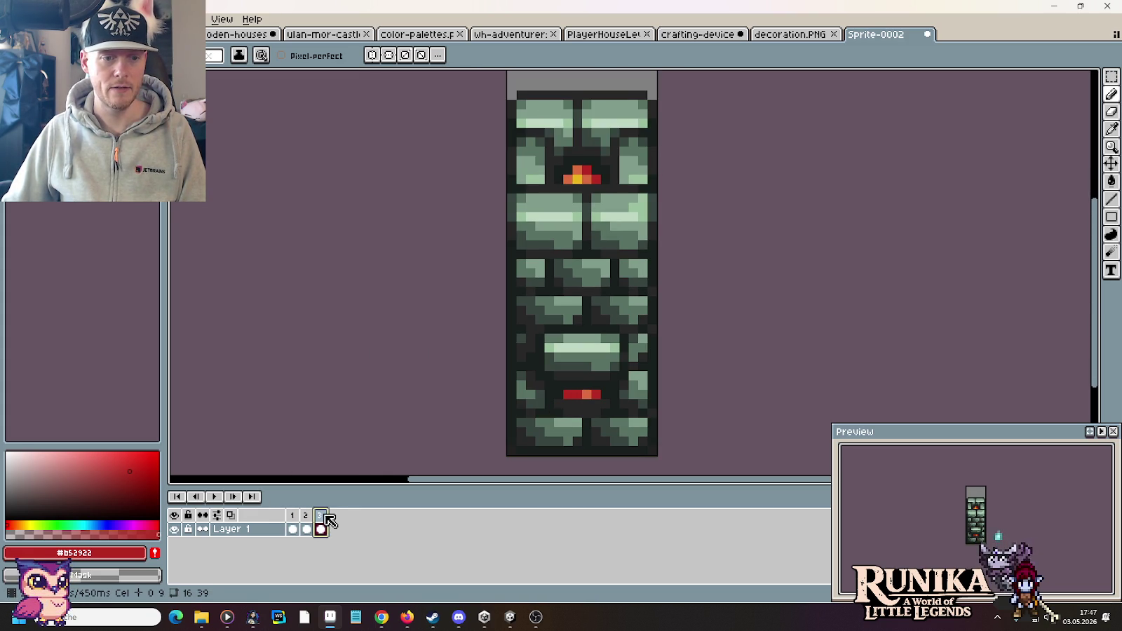
left_click(294, 516)
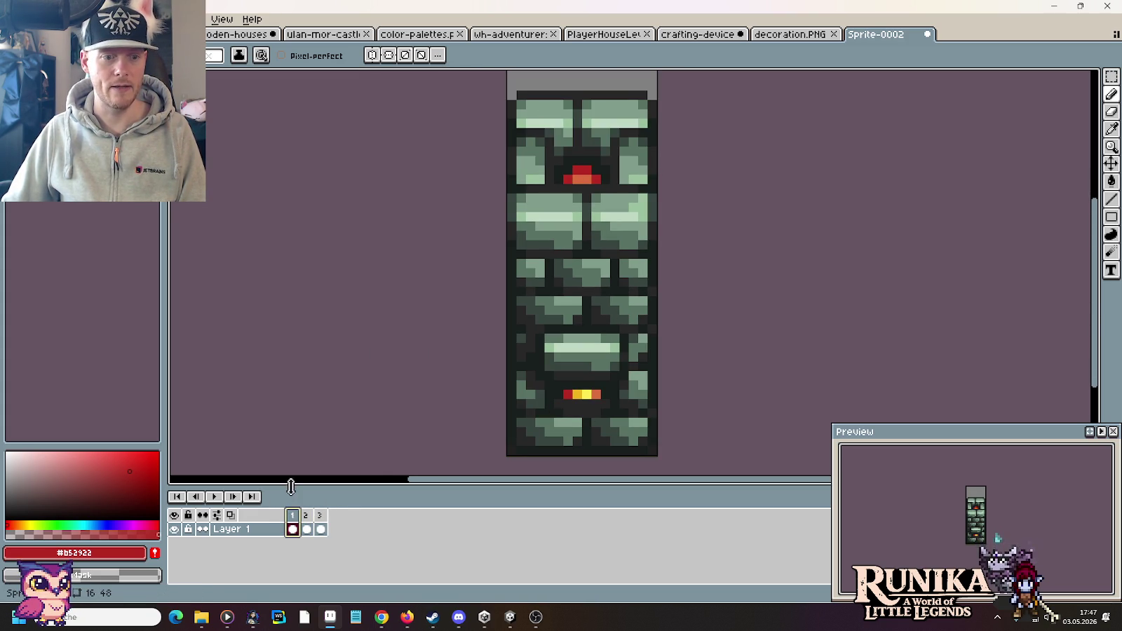
left_click(307, 517)
left_click(322, 517)
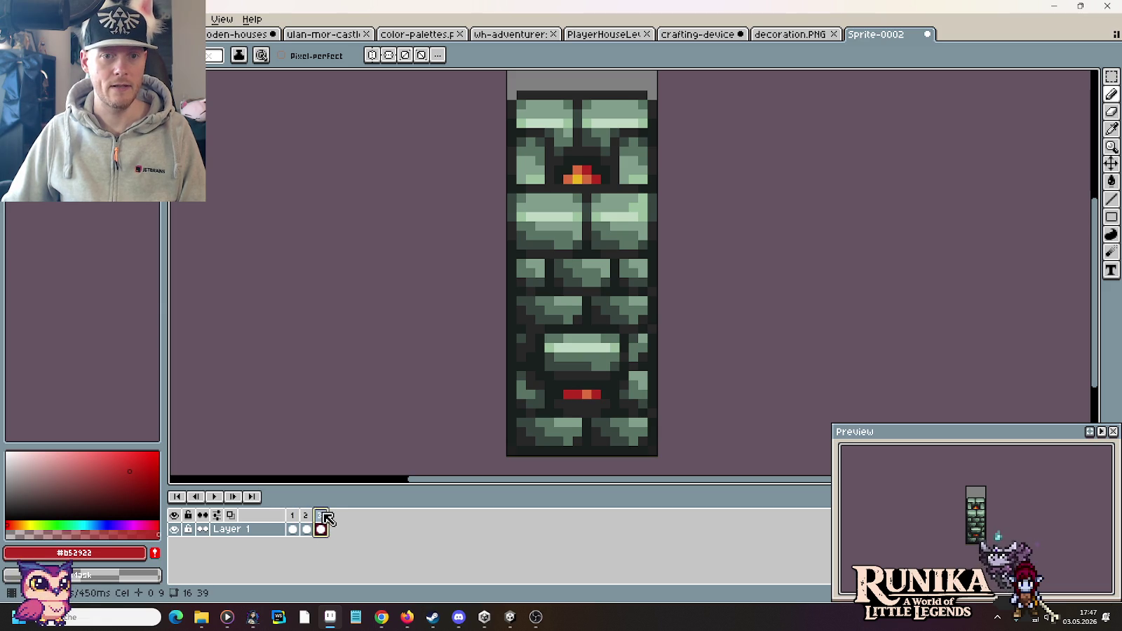
left_click(294, 517)
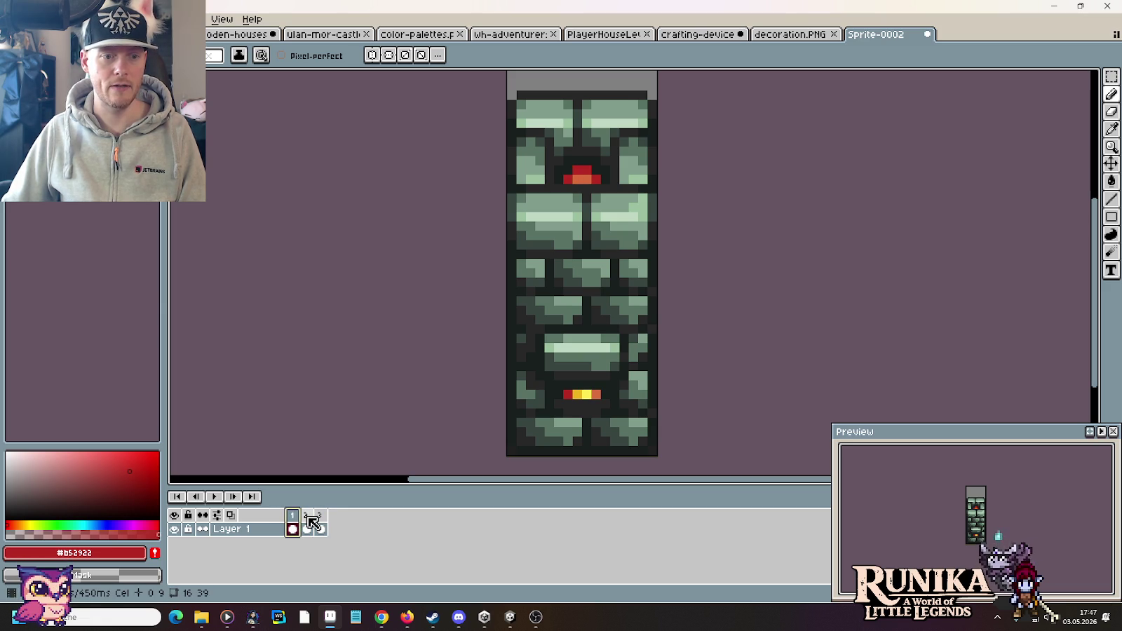
left_click(309, 519)
scroll(646, 210, "up", 2)
scroll(568, 269, "up", 3)
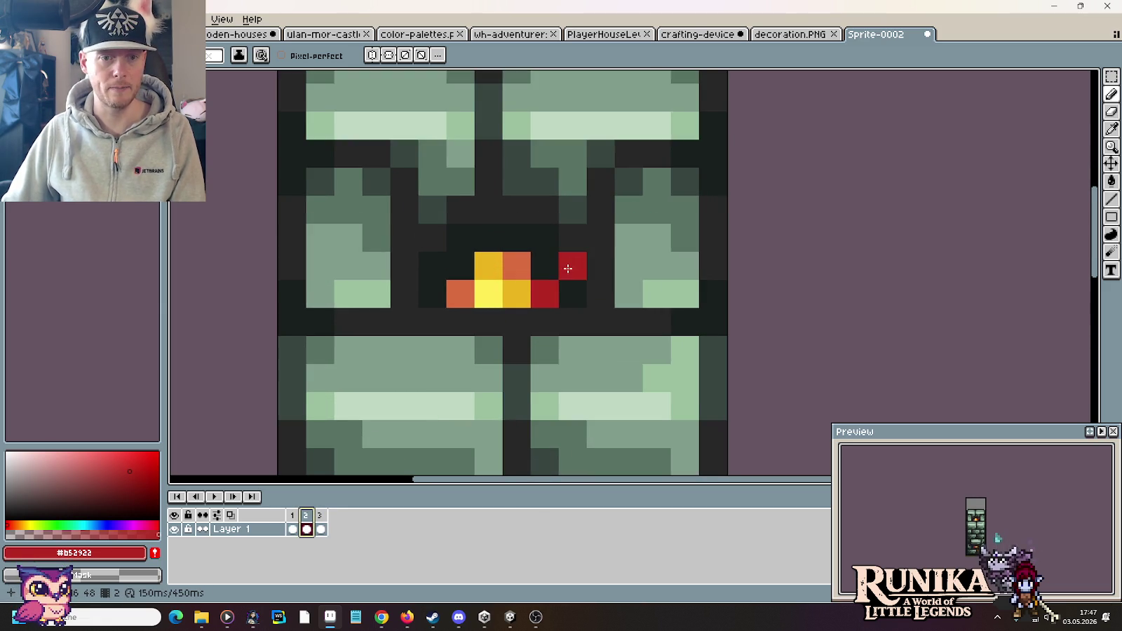
Compare the ember frames and paint a neighbouring pixel gold in frame 3's ember.
left_click(322, 516)
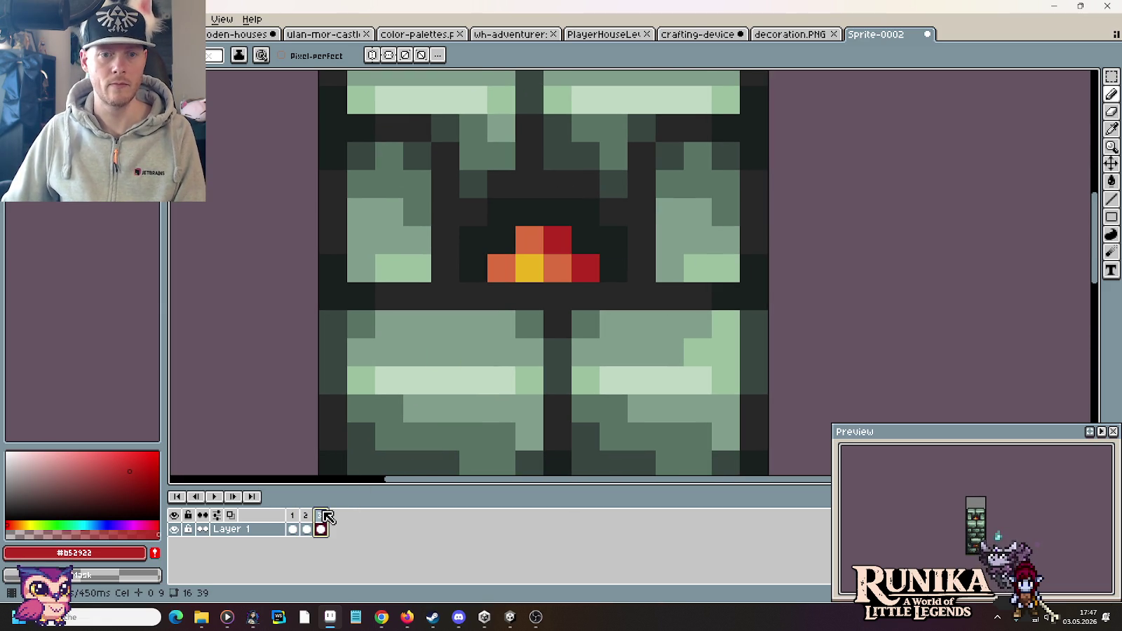
left_click(308, 517)
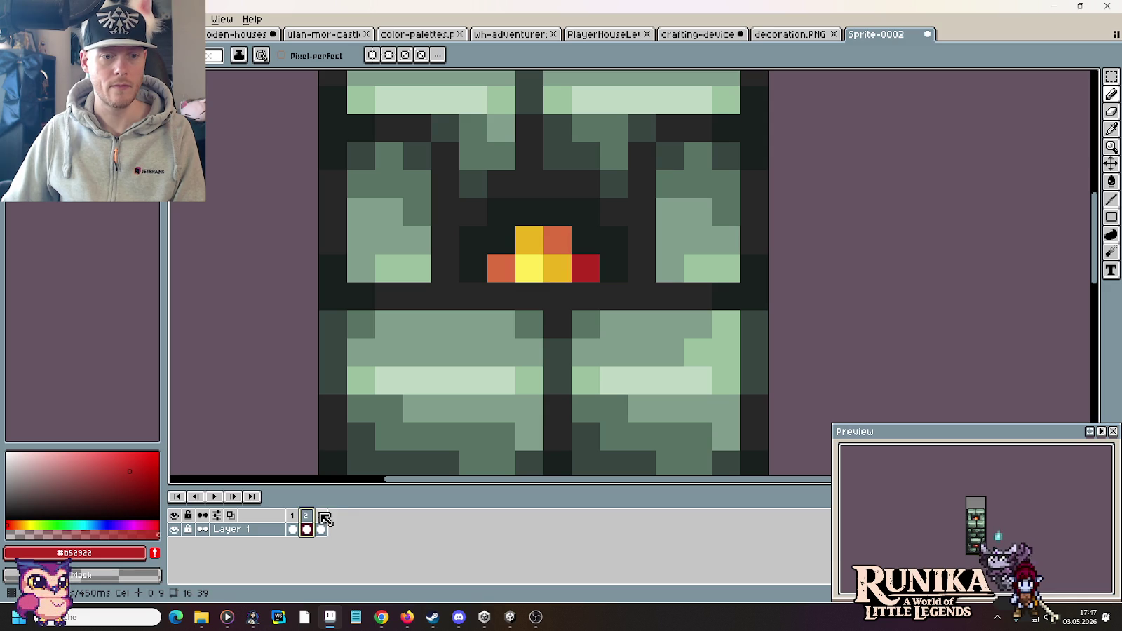
left_click(322, 516)
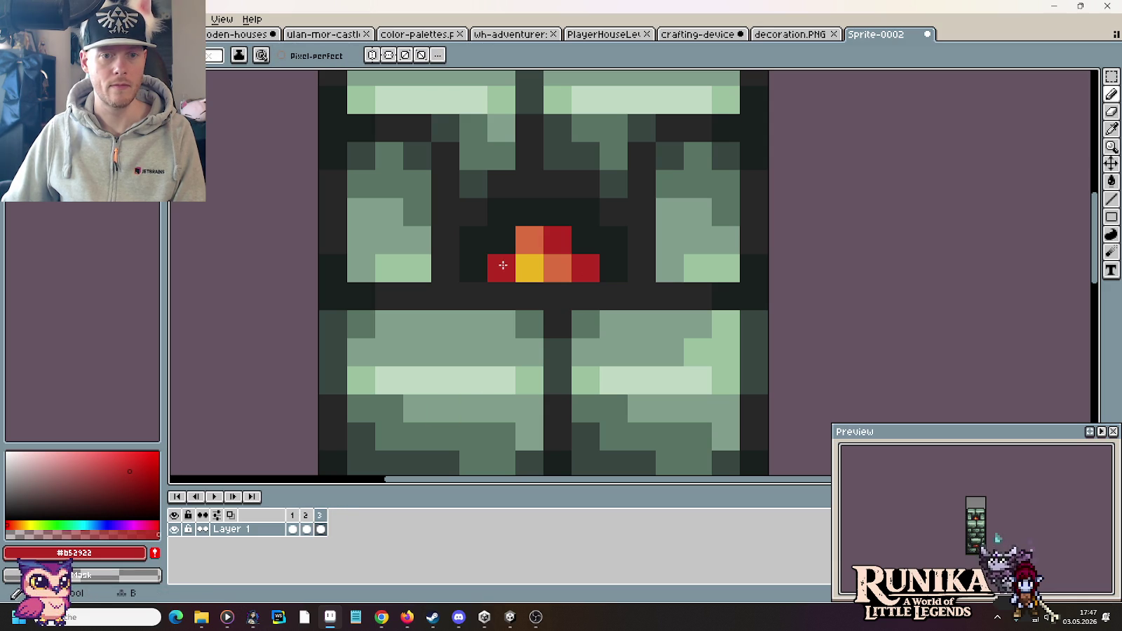
left_click(529, 266, "alt")
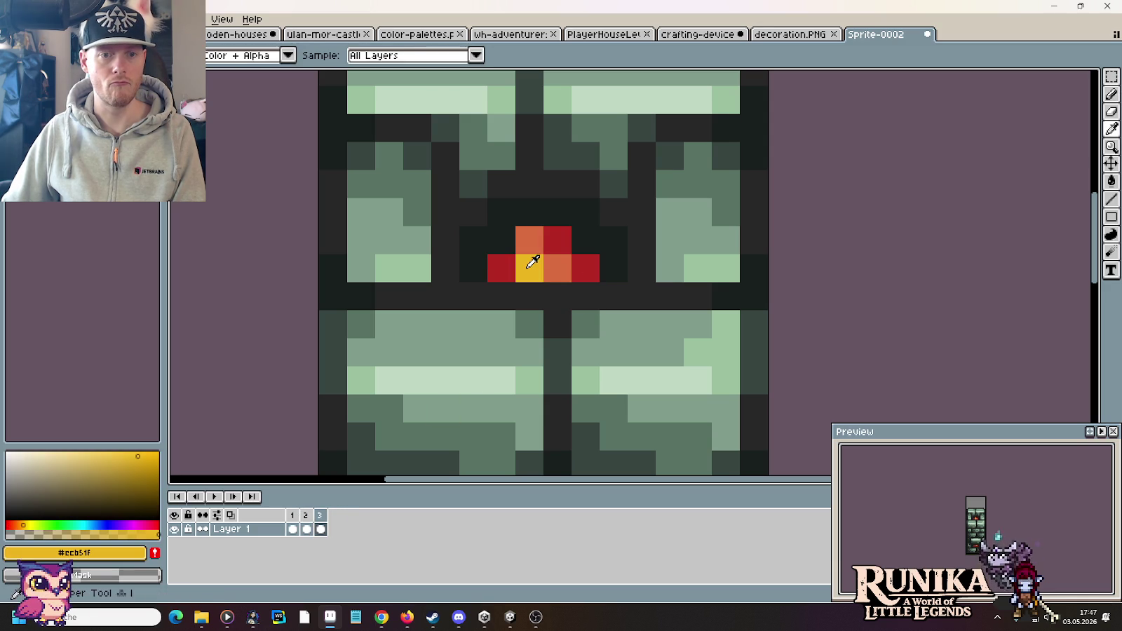
left_click(558, 266)
Repaint frame 2's ember core light yellow and turn its red edge pixel orange.
left_click(306, 527)
left_click(559, 289)
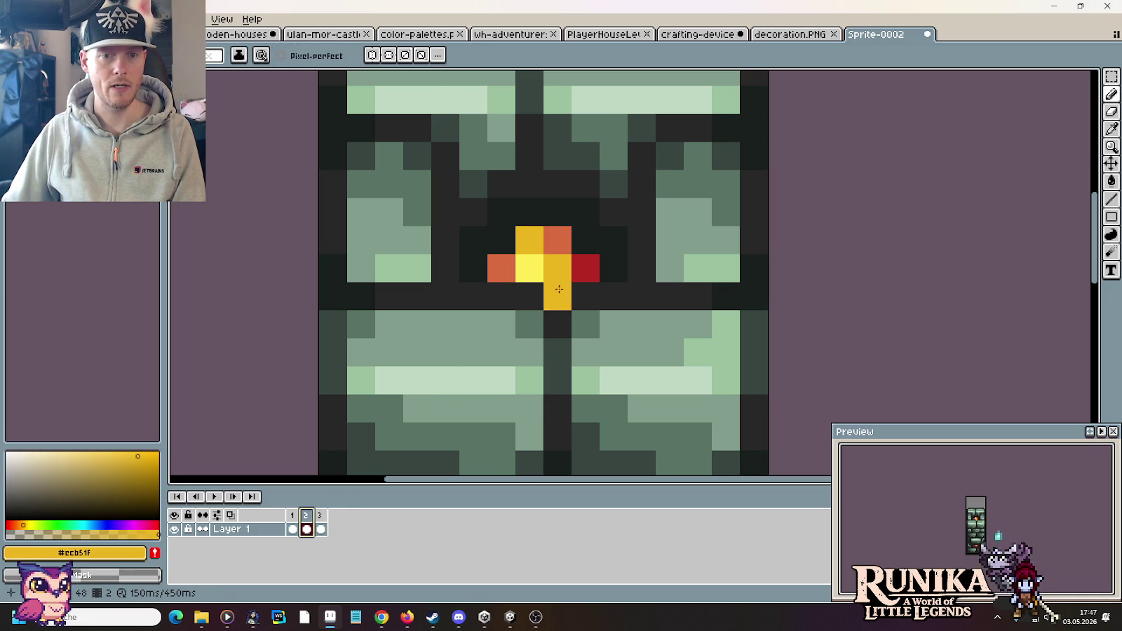
left_click(538, 259, "alt")
left_click(547, 262)
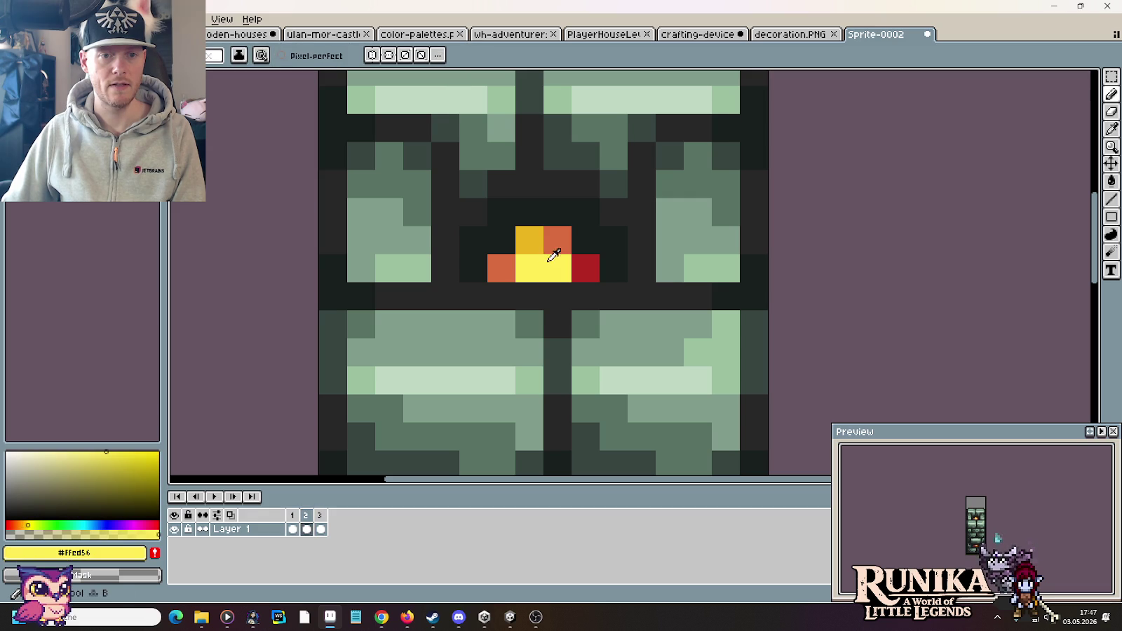
left_click(541, 243, "alt")
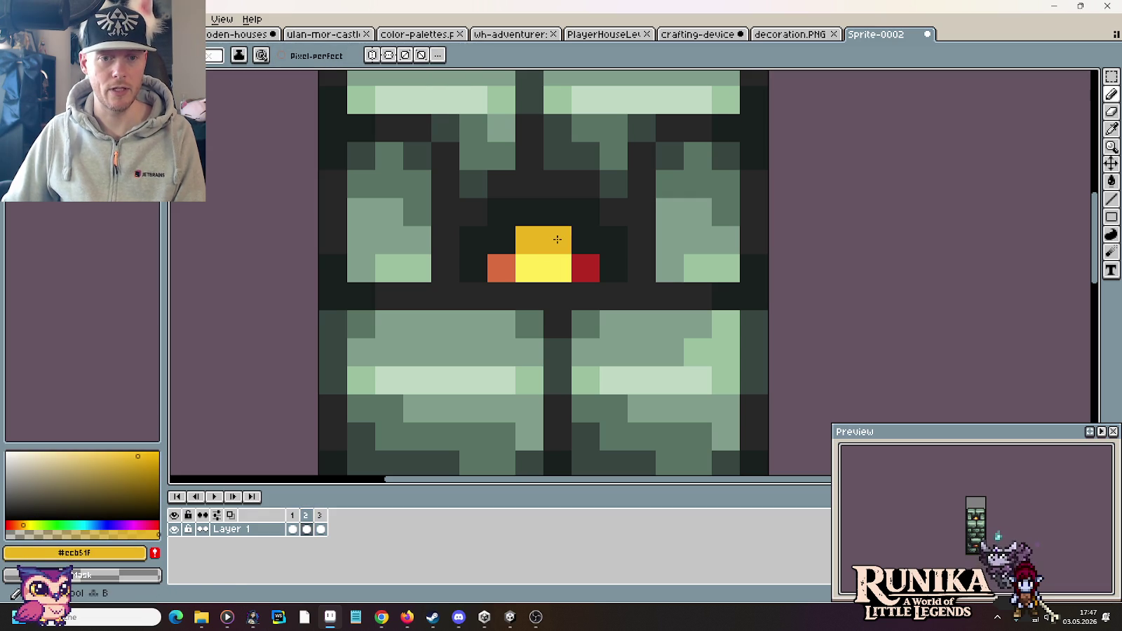
left_click(561, 276)
left_click(557, 242, "alt")
key("ctrl+z")
left_click(586, 267)
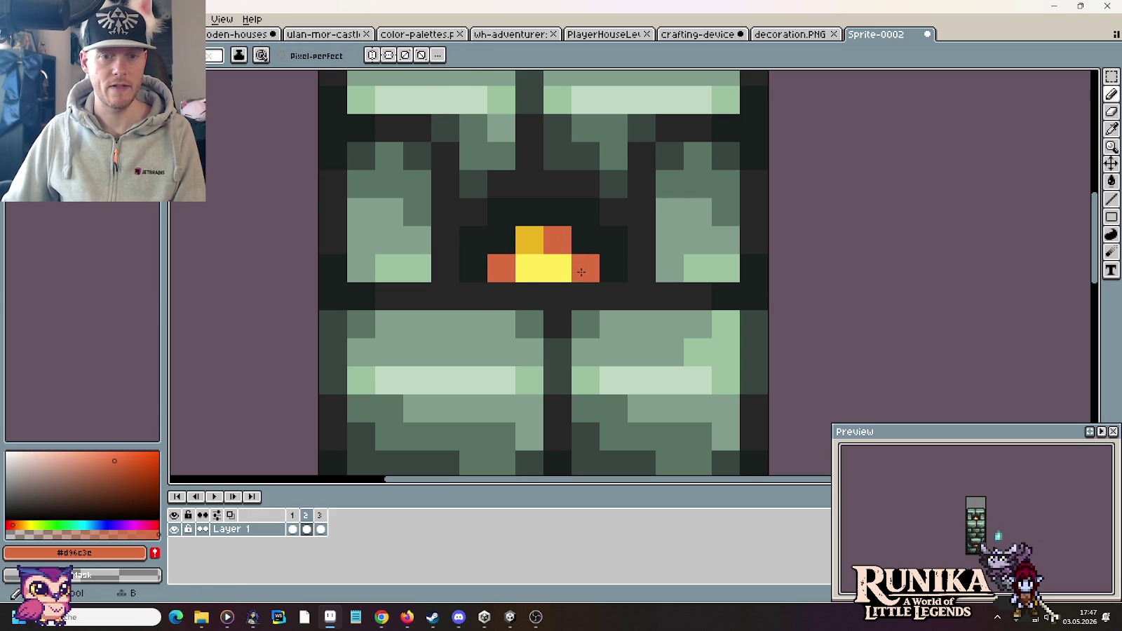
left_click(322, 516)
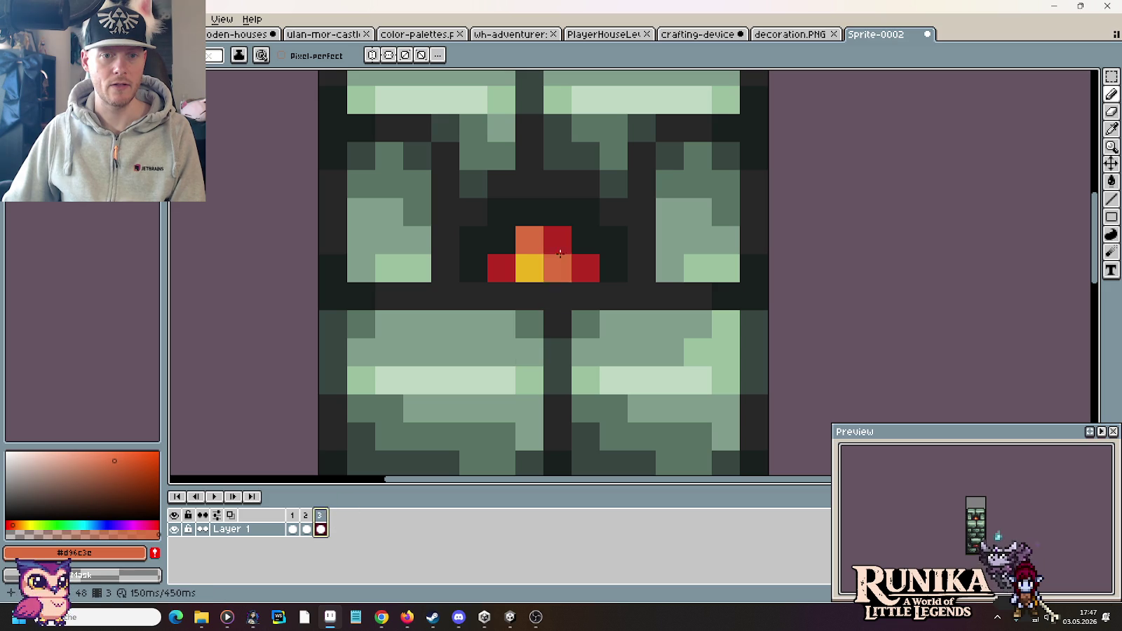
left_click(293, 515)
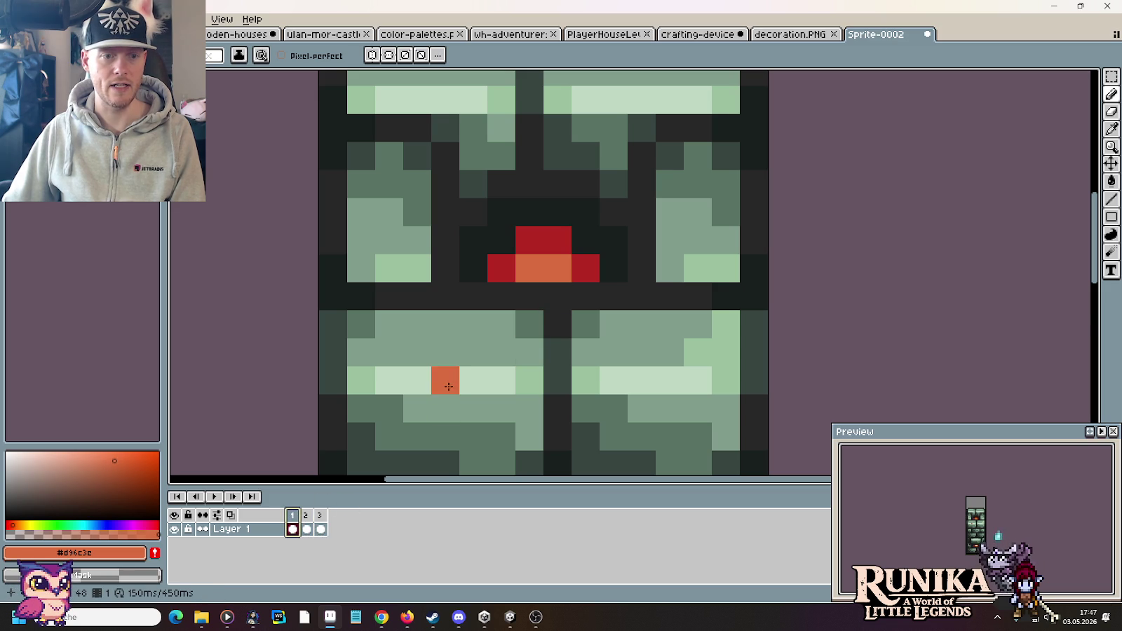
Zoom out to the whole furnace, play the three-frame ember animation, then stop on frame 1.
scroll(490, 350, "down", 3)
left_click_drag(477, 407, 555, 259)
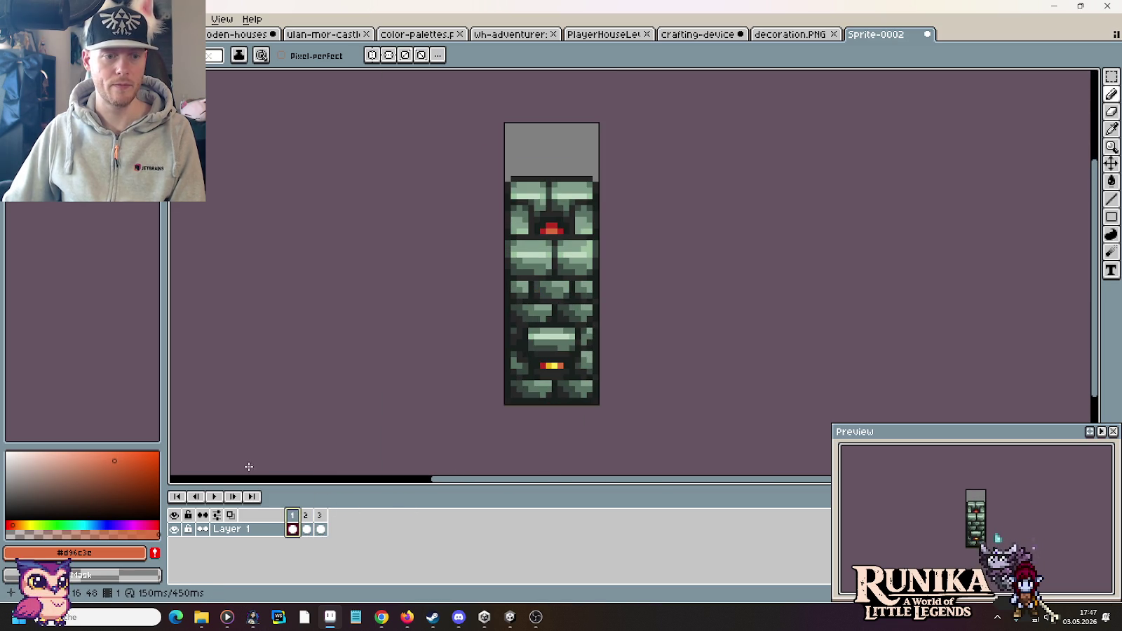
left_click(215, 498)
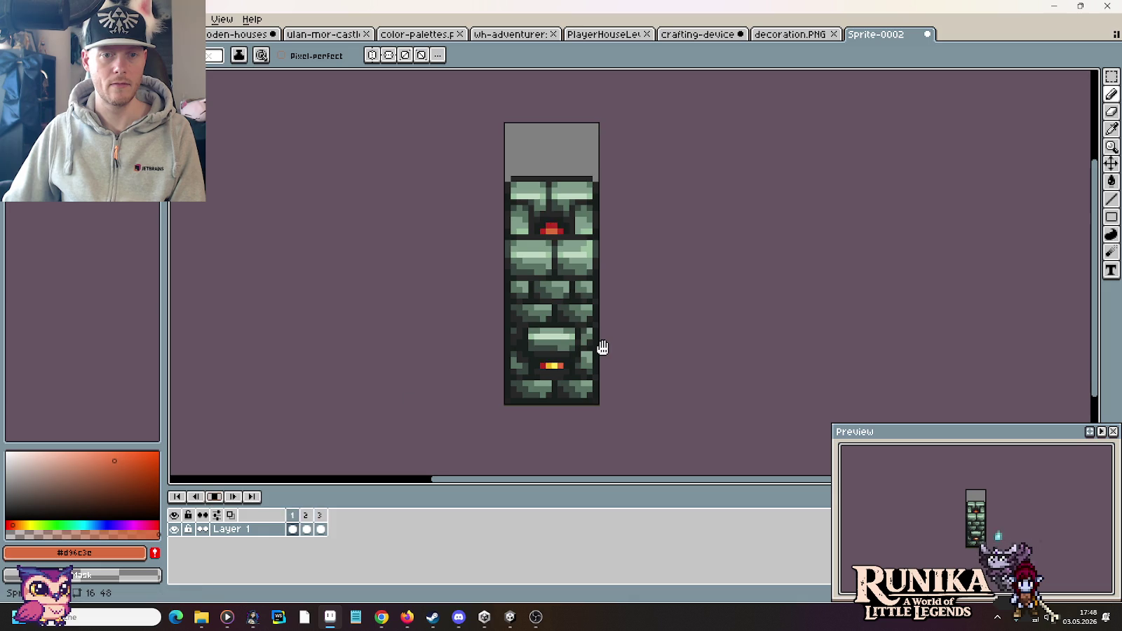
scroll(601, 346, "down", 1)
scroll(601, 345, "down", 1)
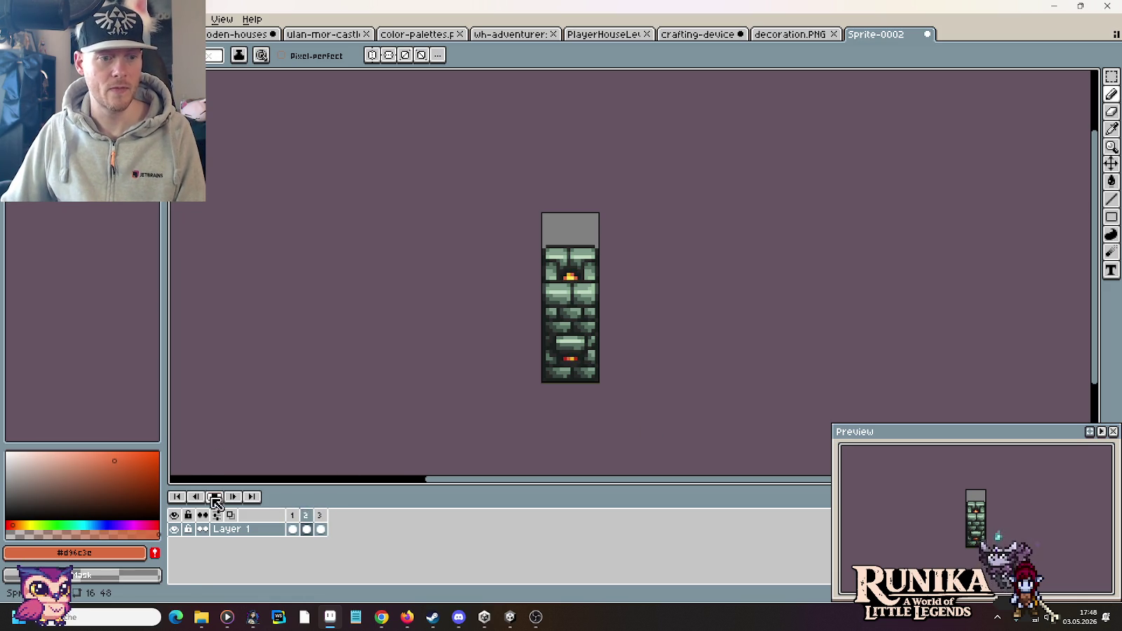
left_click(293, 516)
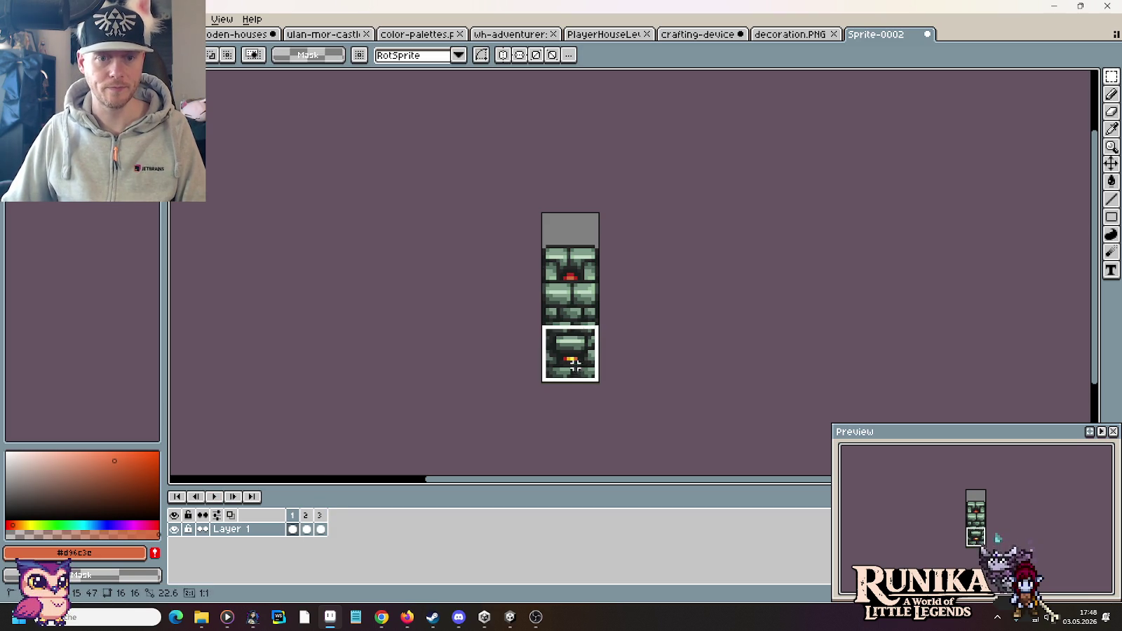
Paste frame 1's furnace into the crafting-devices sheet on a furnace slot.
left_click_drag(597, 382, 541, 213)
left_click(242, 34)
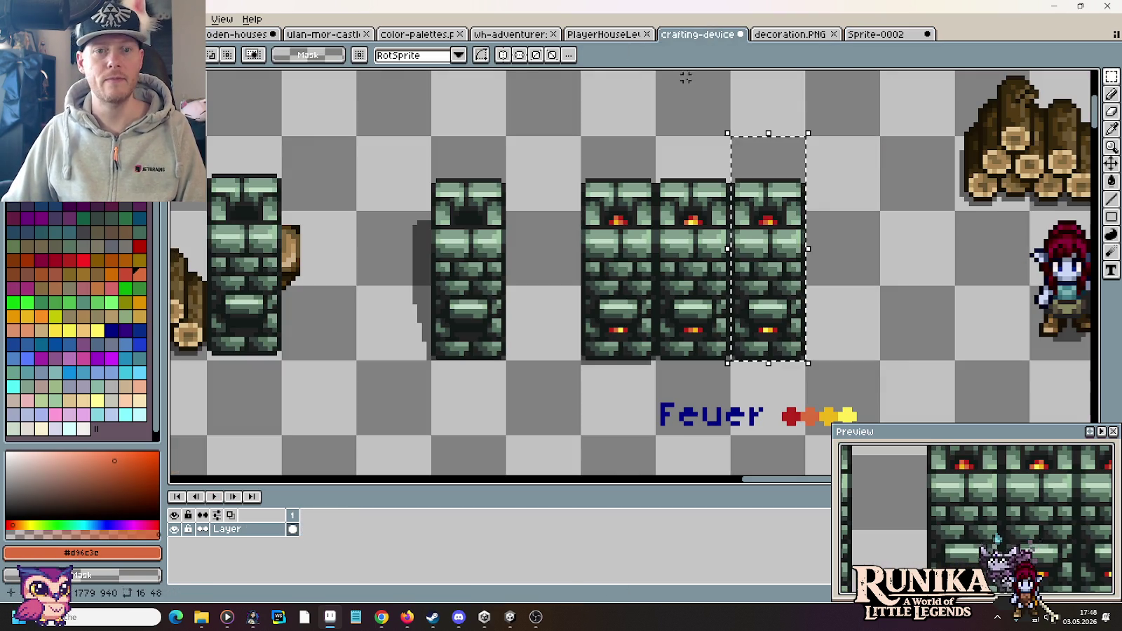
left_click(694, 34)
key("ctrl+v")
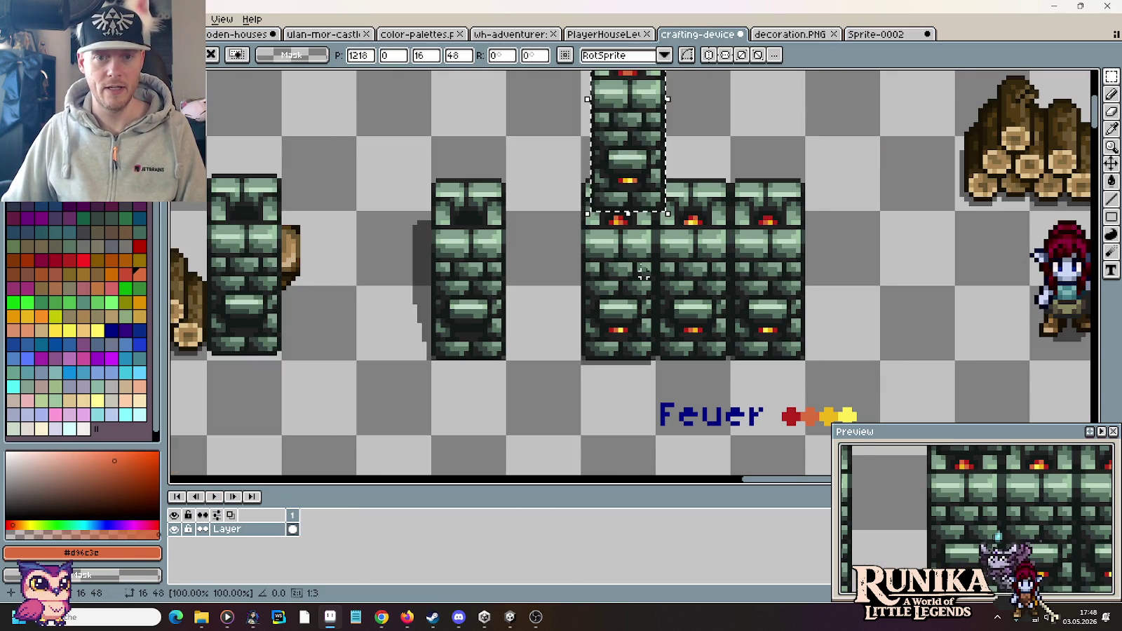
left_click_drag(624, 175, 624, 321)
Copy frame 2's furnace and paste it into the sheet's middle slot.
left_click(877, 35)
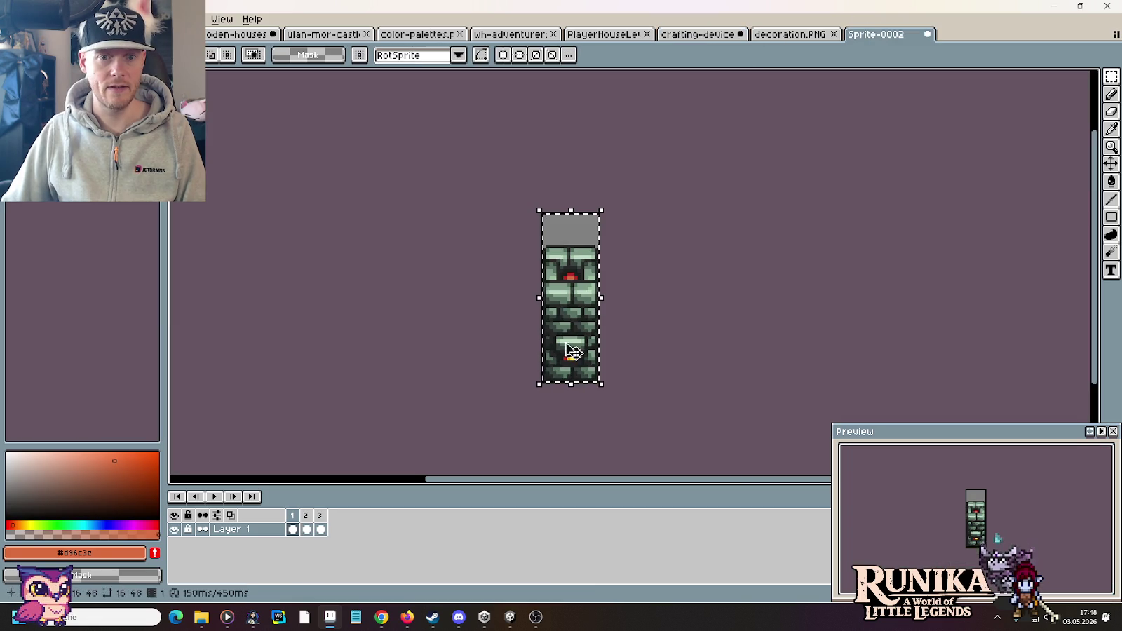
left_click(306, 529)
key("ctrl+v")
key("ctrl+a")
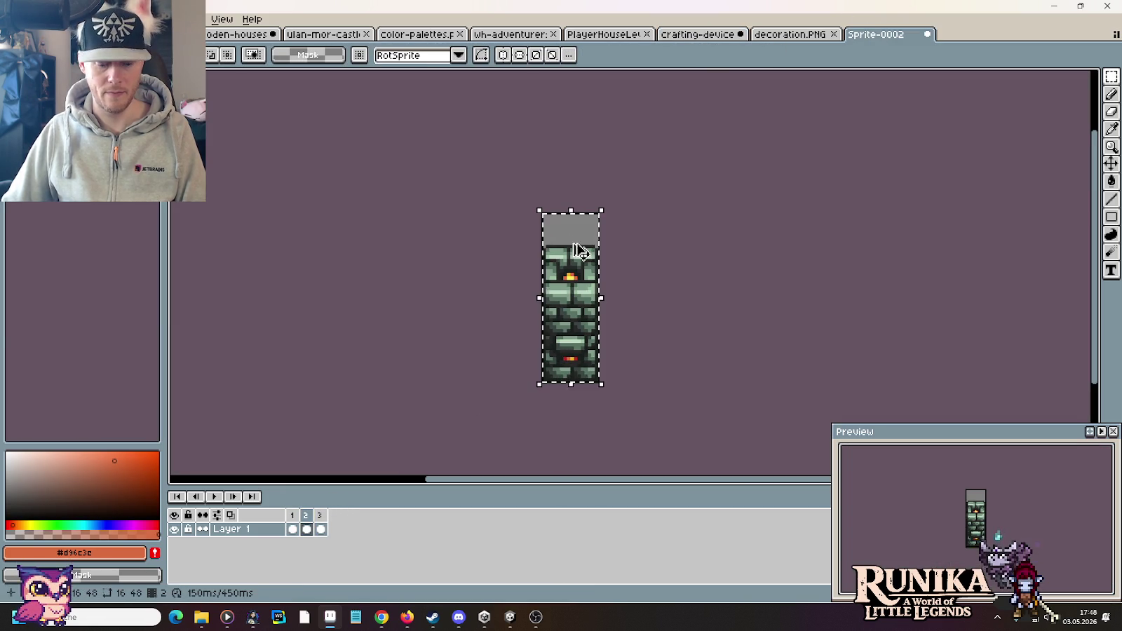
key("ctrl+c")
left_click(697, 34)
key("ctrl+v")
left_click_drag(648, 168, 649, 179)
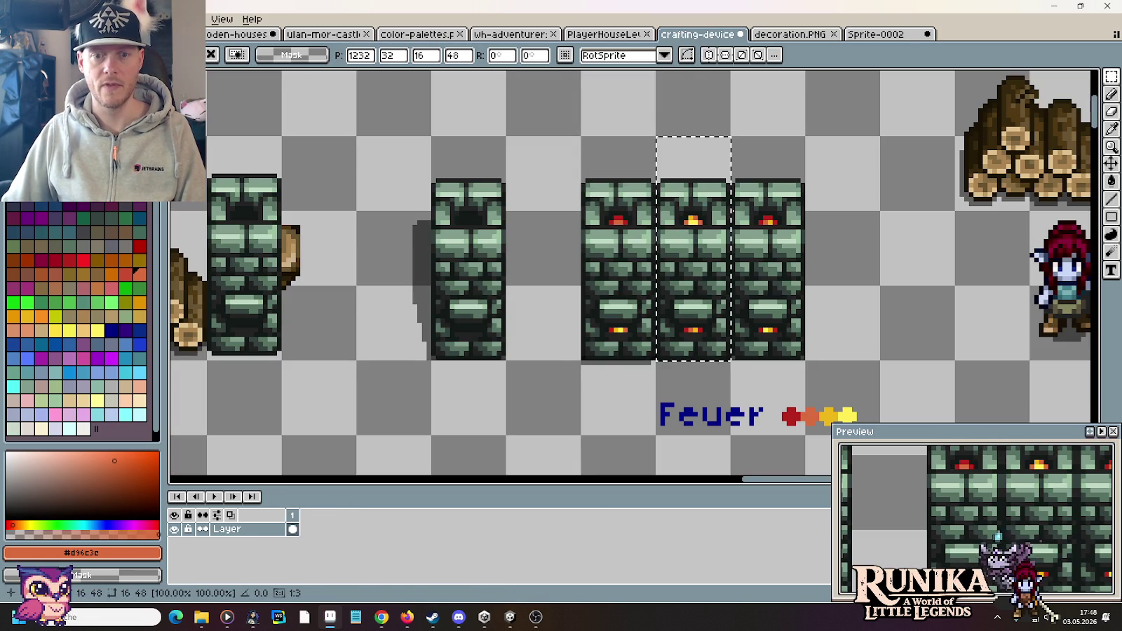
Copy frame 3's furnace, paste it beside the other two, and commit it.
left_click(876, 34)
left_click(321, 528)
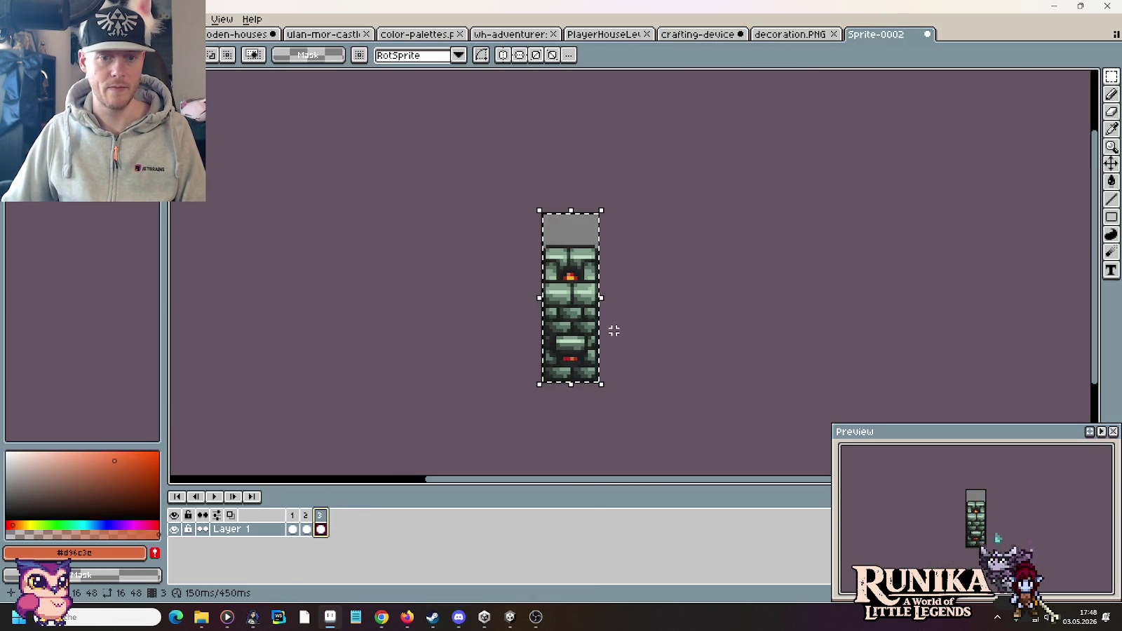
key("ctrl+v")
key("Return")
key("ctrl+c")
left_click(743, 35)
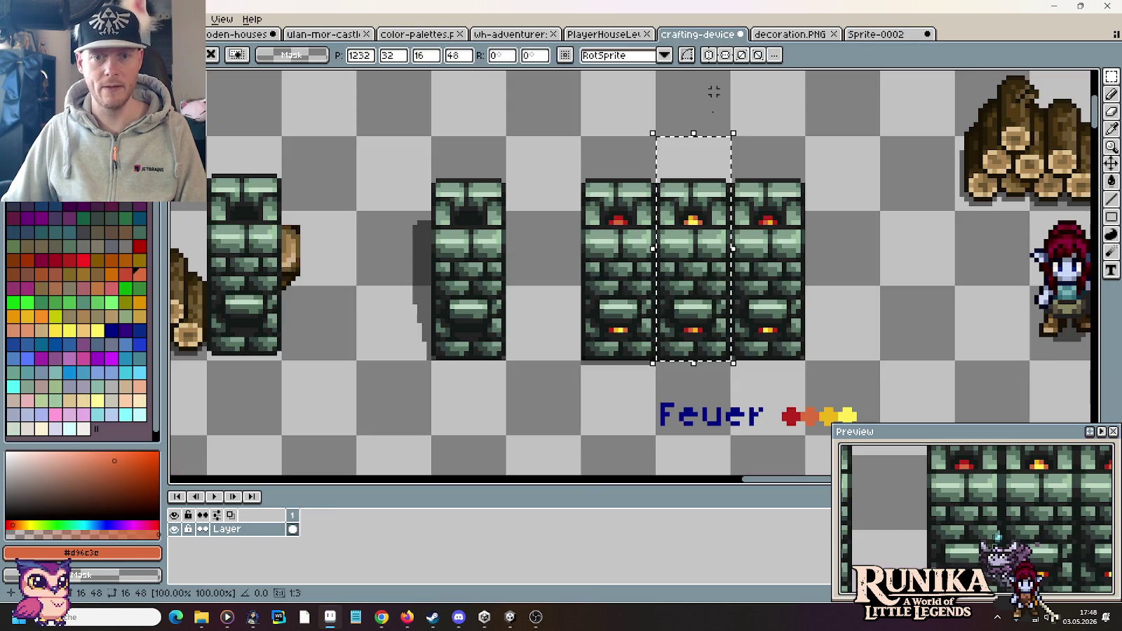
key("ctrl+v")
left_click_drag(646, 150, 778, 298)
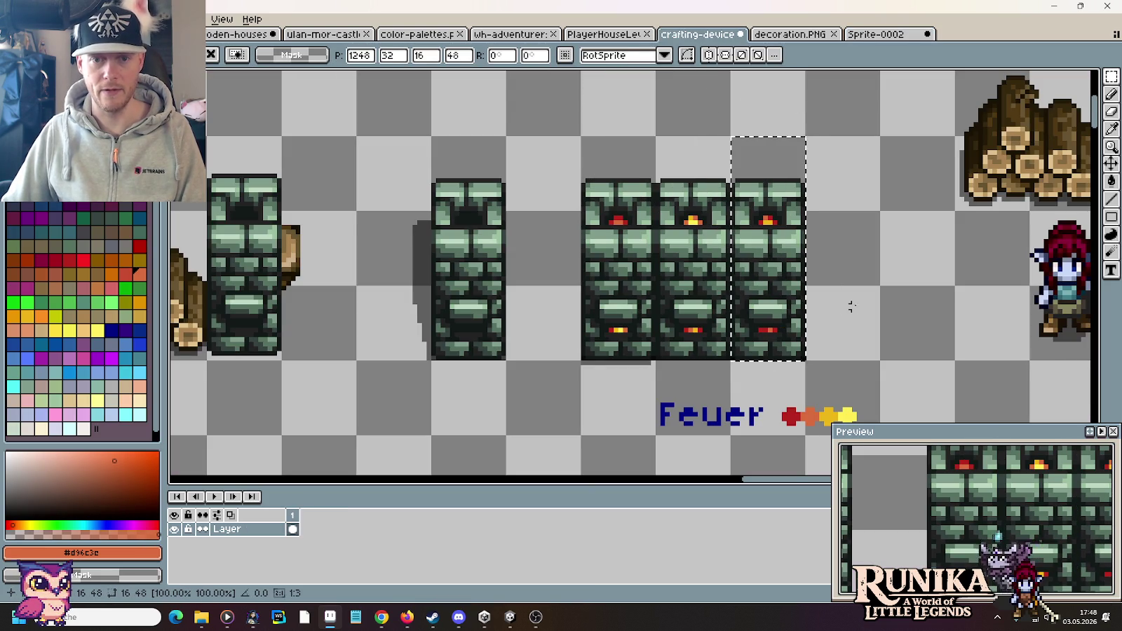
key("Return")
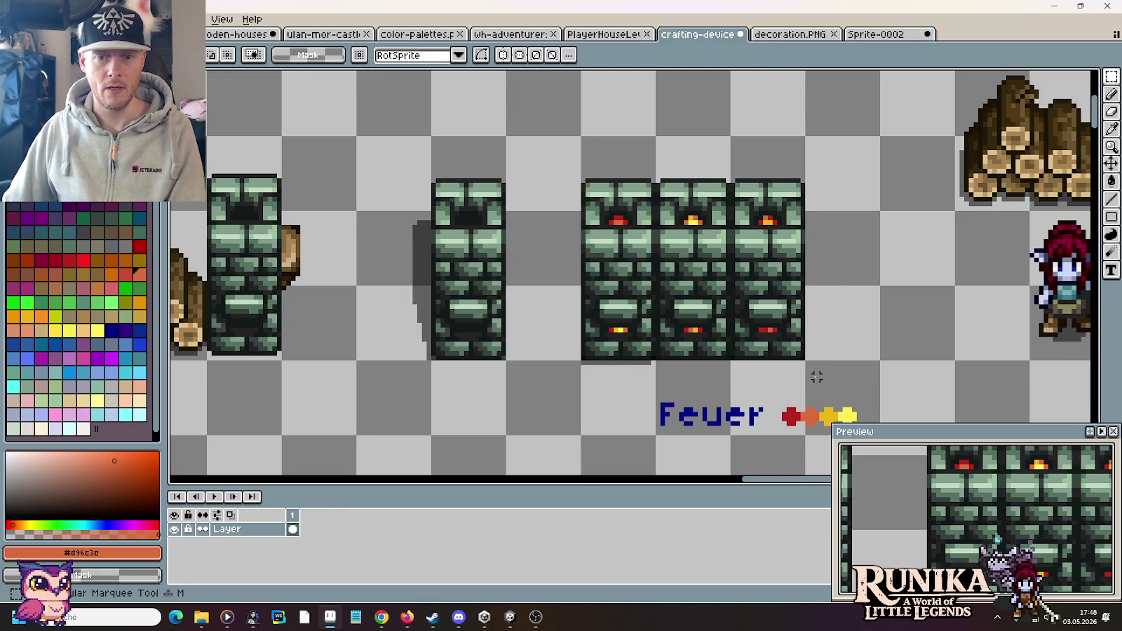
left_click_drag(817, 377, 577, 335)
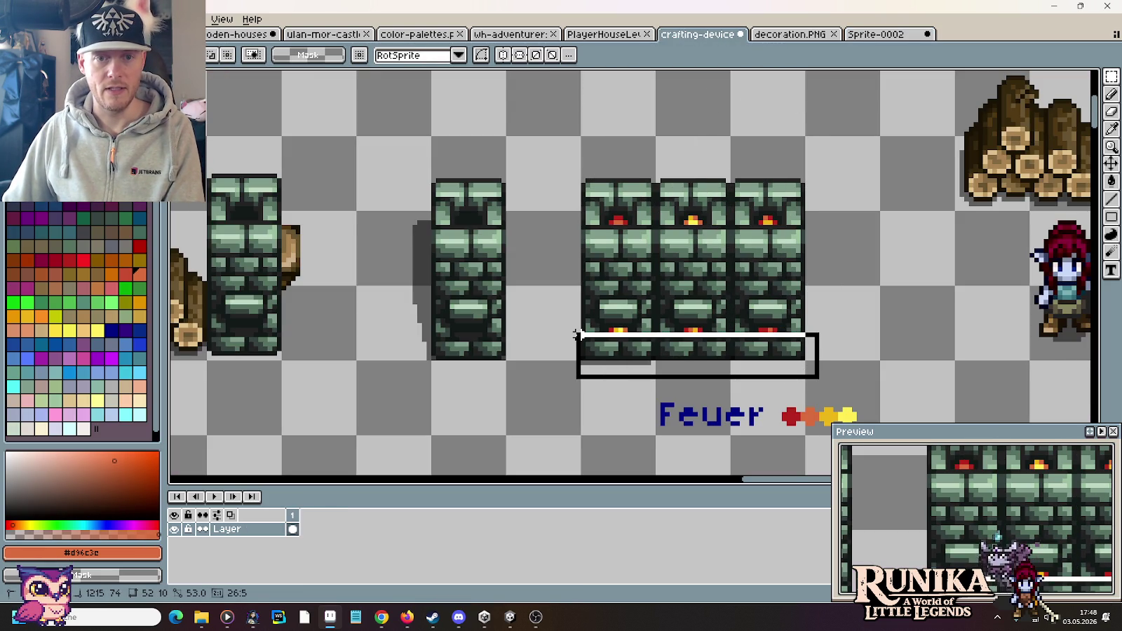
Delete the green stone around the three furnaces, leaving only flame and ember pixels.
key("Delete")
mouse_move(578, 147)
left_mouse_down()
mouse_move(837, 216)
mouse_move(558, 328)
left_mouse_up()
key("Delete")
key("Delete")
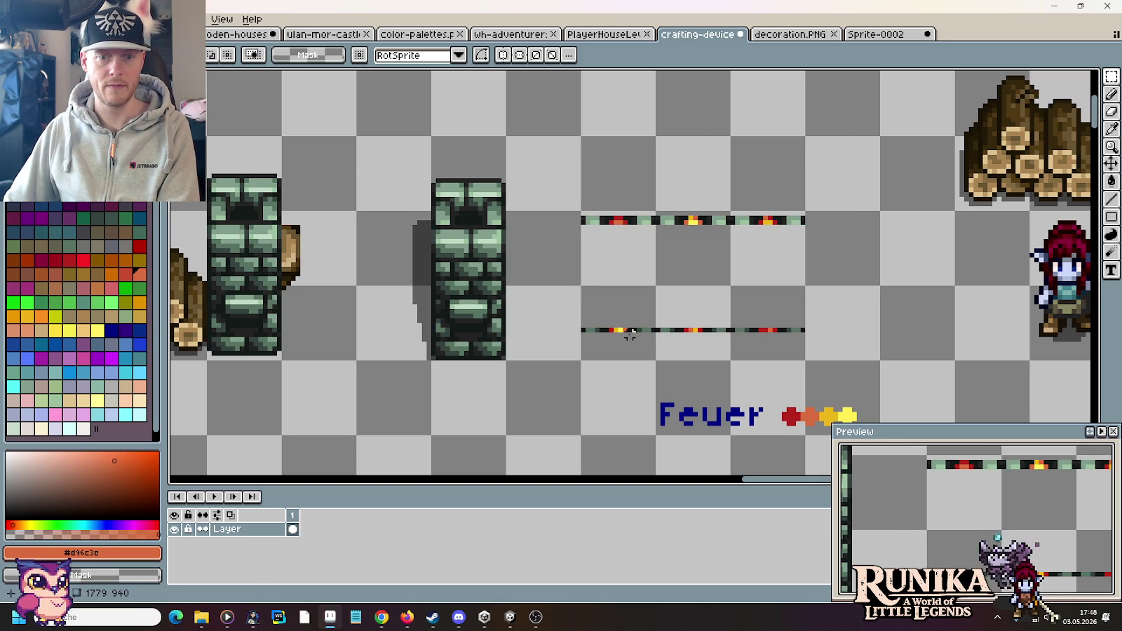
left_click_drag(628, 334, 684, 171)
key("Delete")
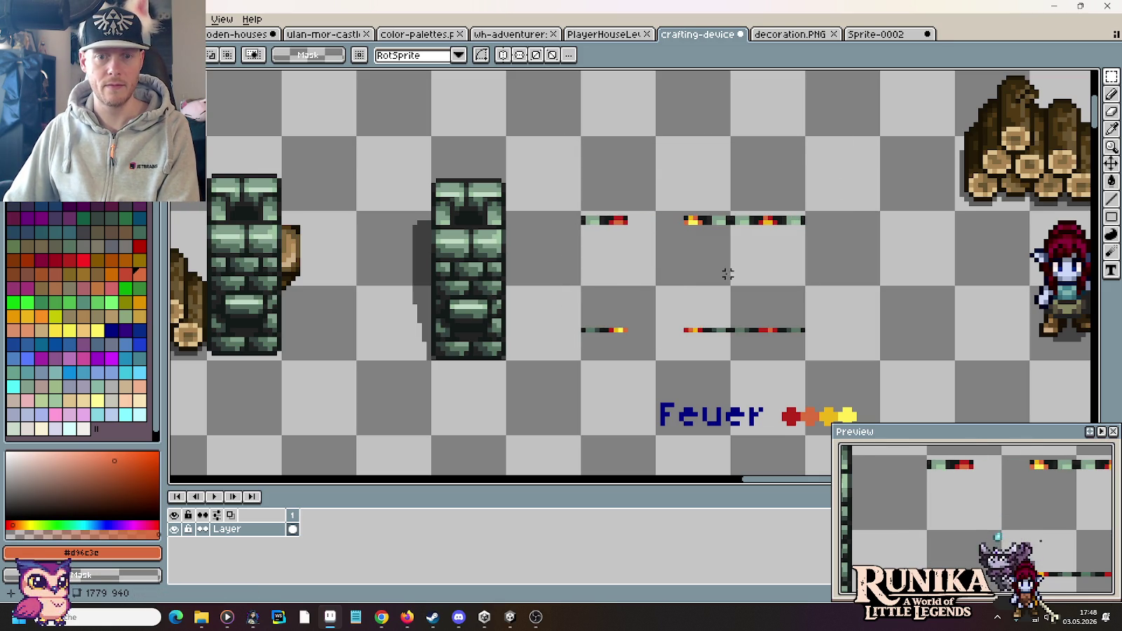
left_click_drag(705, 336, 759, 174)
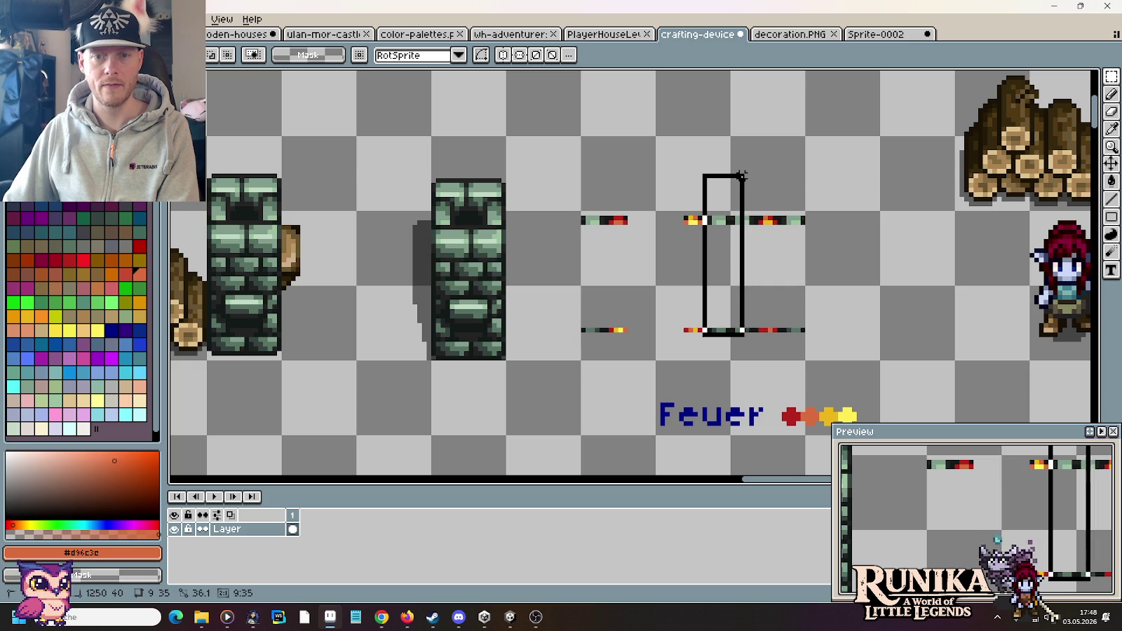
key("Delete")
left_click_drag(840, 184, 773, 356)
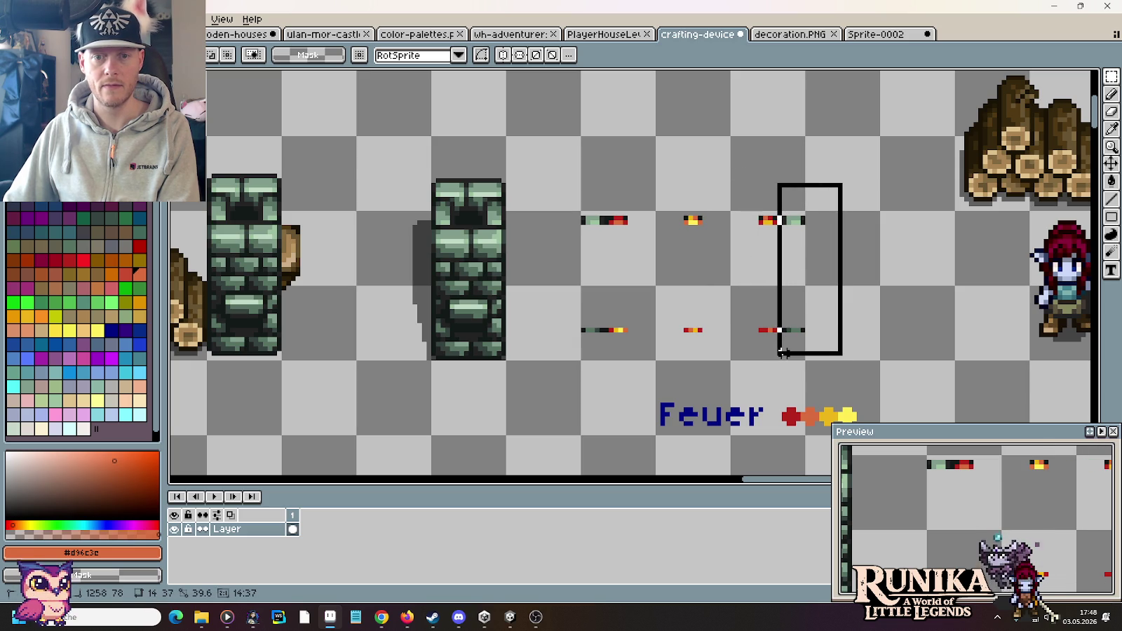
key("Delete")
left_click_drag(553, 169, 601, 367)
key("Delete")
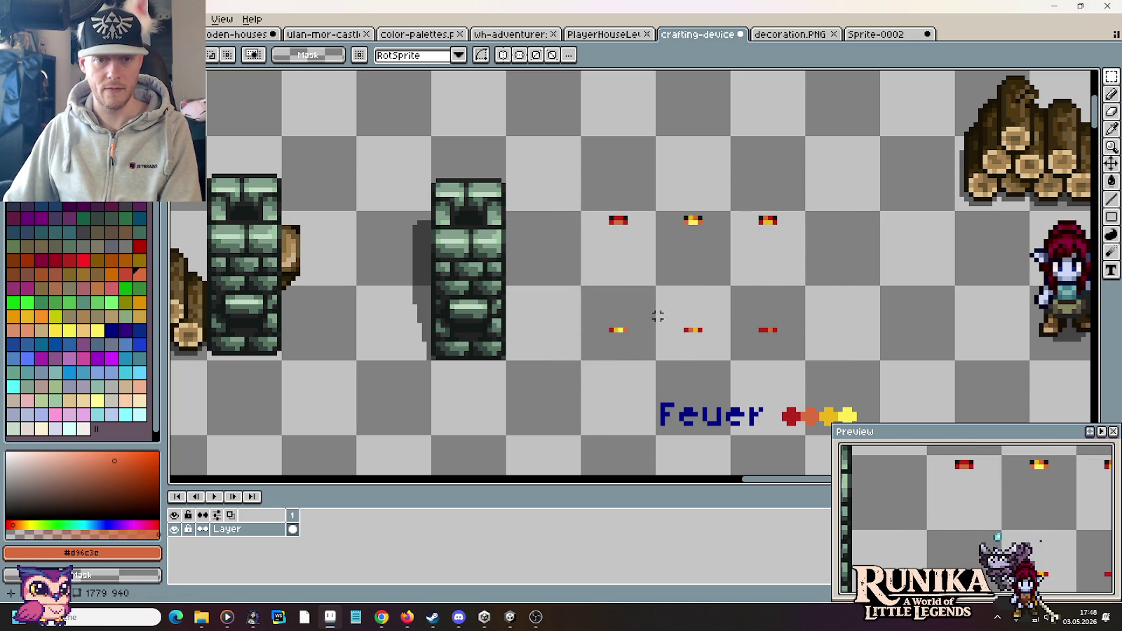
Repaint an orange pixel on the first flame and the third flame's top pixels.
scroll(648, 218, "up", 3)
key("b")
left_click(537, 219)
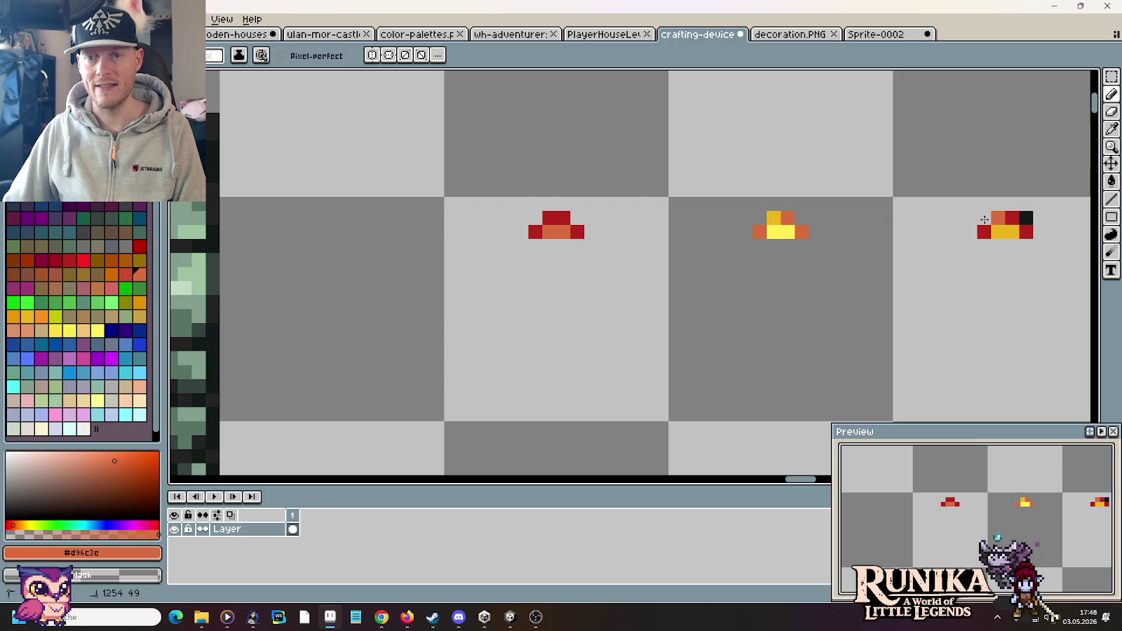
left_click_drag(1012, 218, 1026, 218)
scroll(914, 261, "down", 2)
scroll(913, 280, "down", 1)
scroll(850, 276, "up", 1)
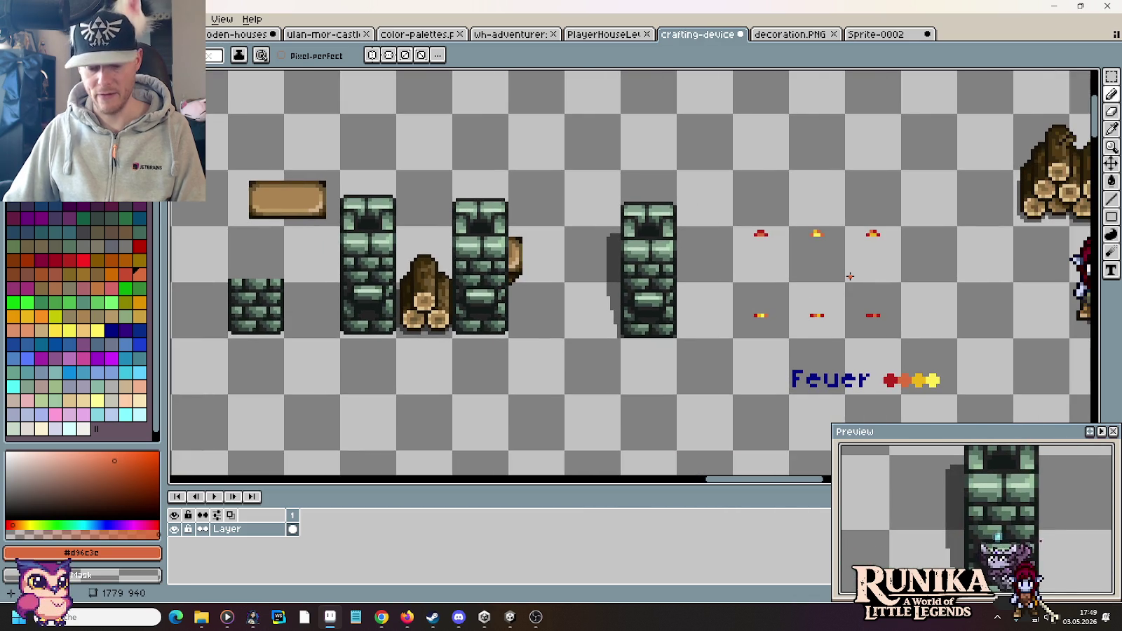
Move the Feuer label and its colour dots further left.
key("m")
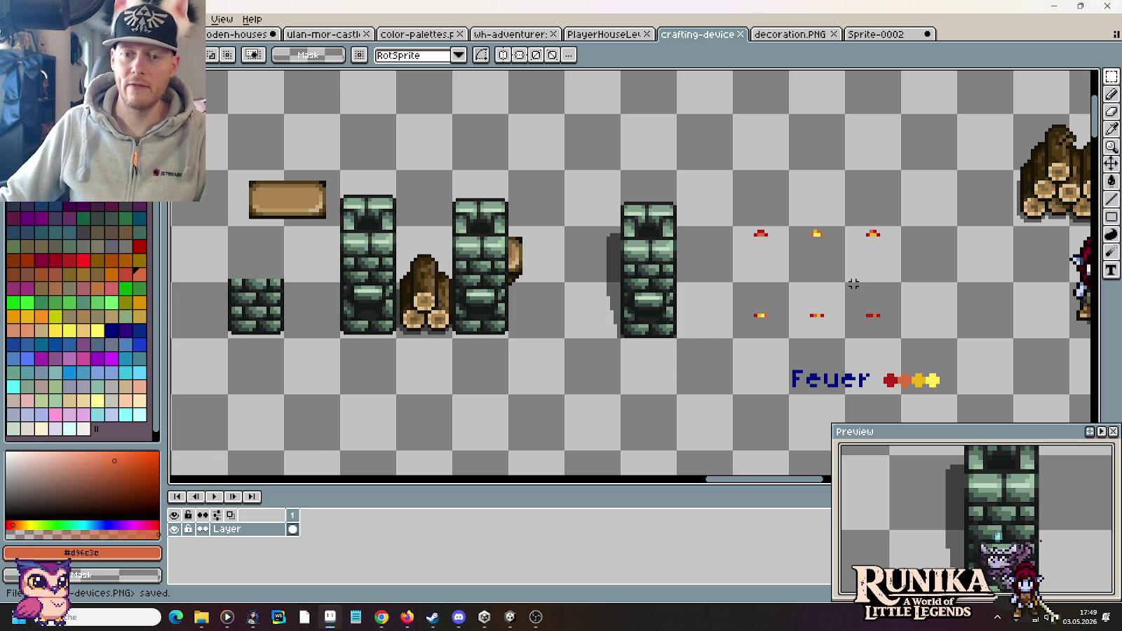
left_click_drag(957, 400, 781, 333)
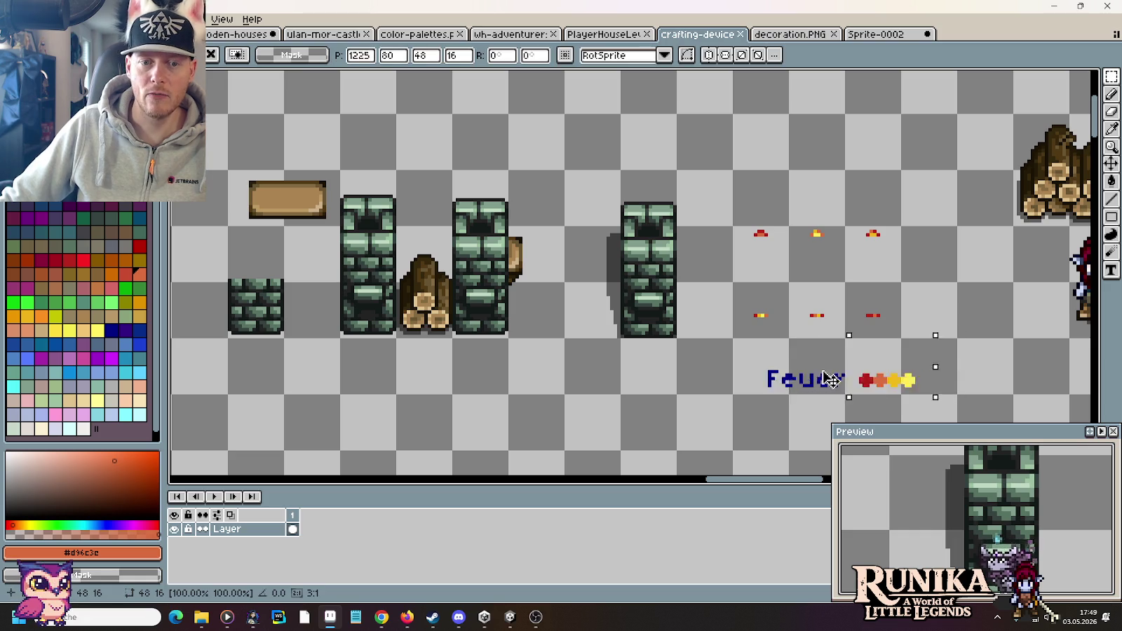
left_click_drag(877, 379, 708, 379)
key("ctrl+d")
Save the crafting-devices sheet and start closing Sprite-0002.
key("ctrl+s")
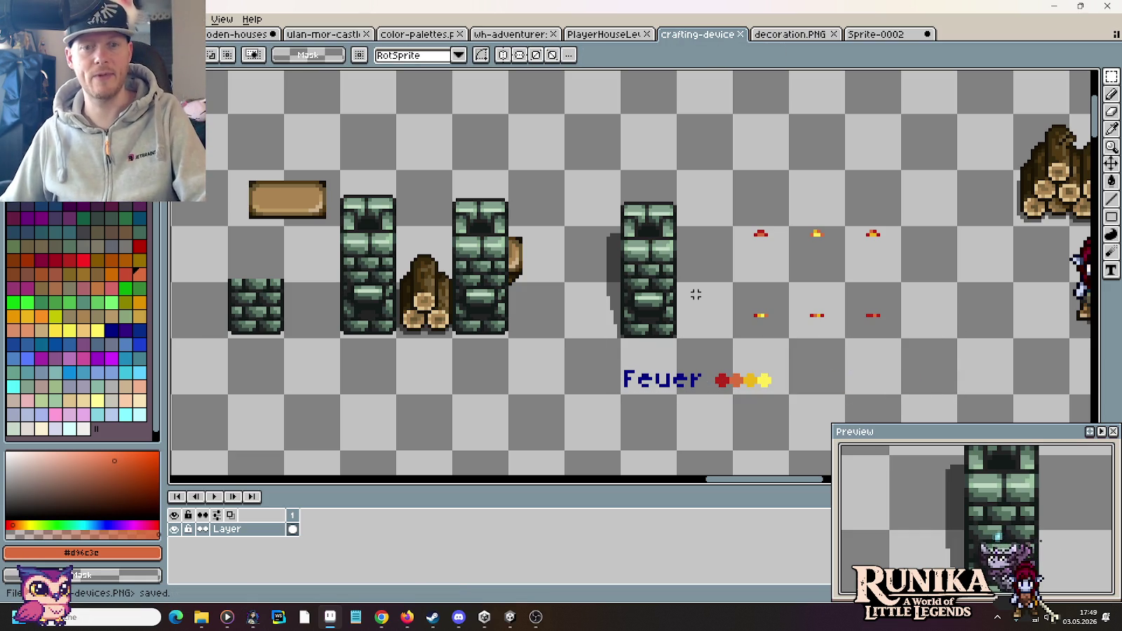
left_click(884, 33)
left_click(927, 34)
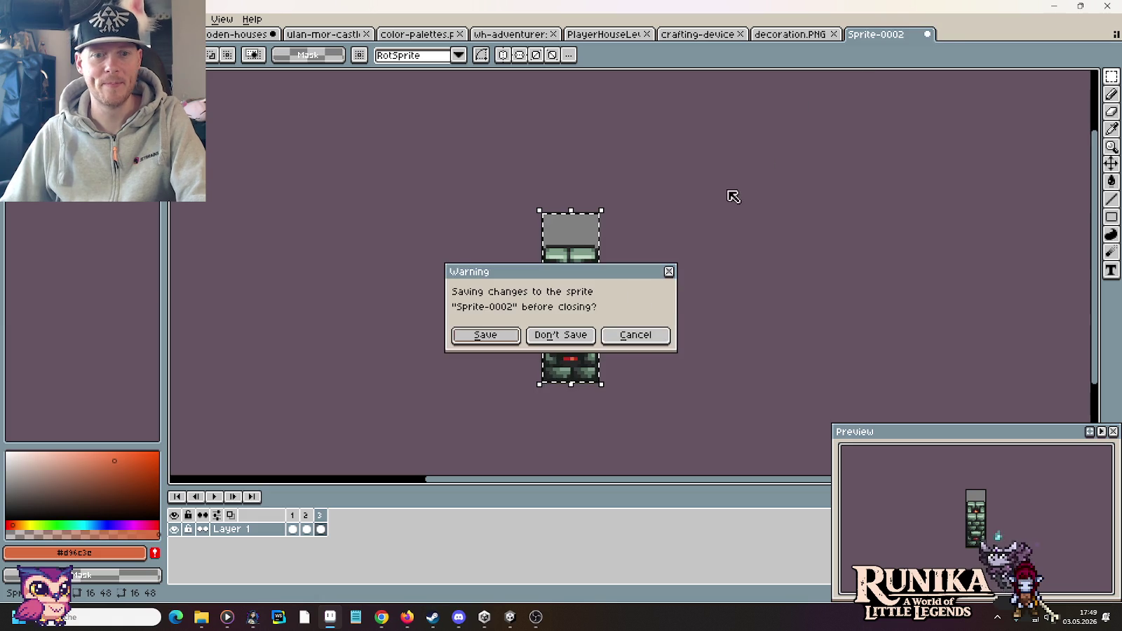
Discard Sprite-0002's changes, close decoration.PNG, and return to the crafting-devices sheet zoomed out.
left_click(561, 334)
left_click(833, 33)
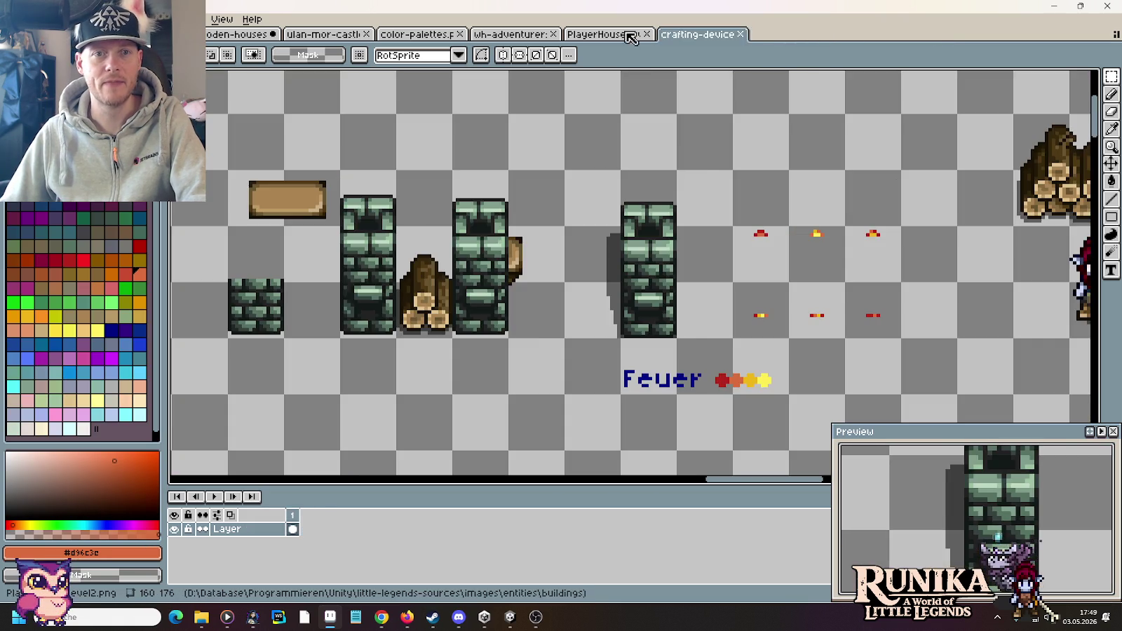
left_click(620, 33)
left_click(260, 35)
left_click(677, 34)
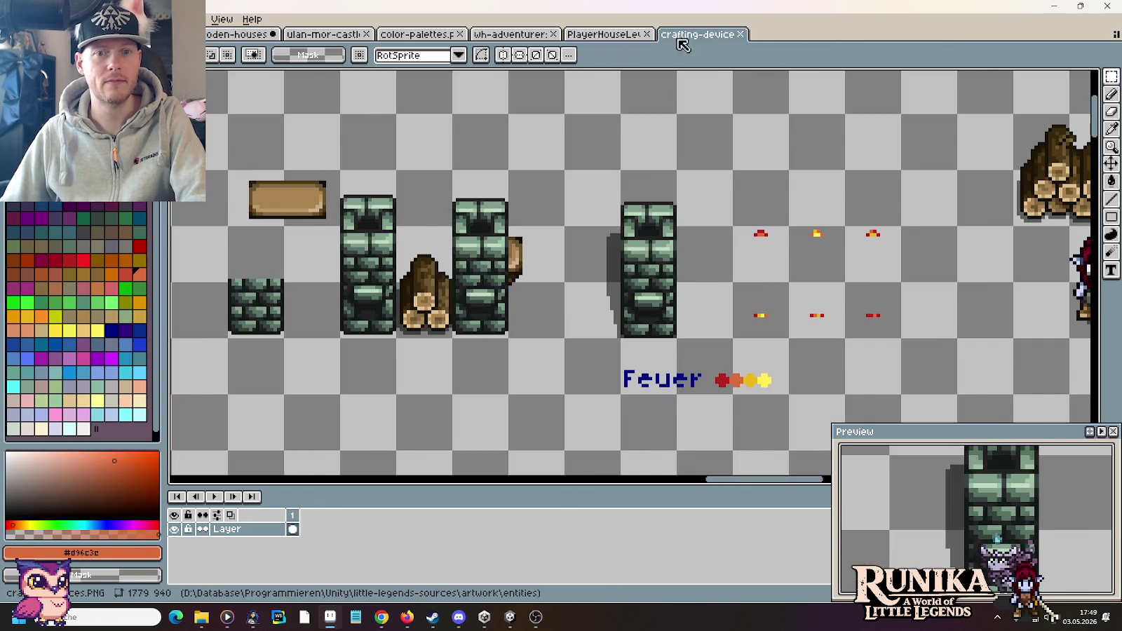
scroll(713, 251, "down", 1)
scroll(729, 249, "right", 2)
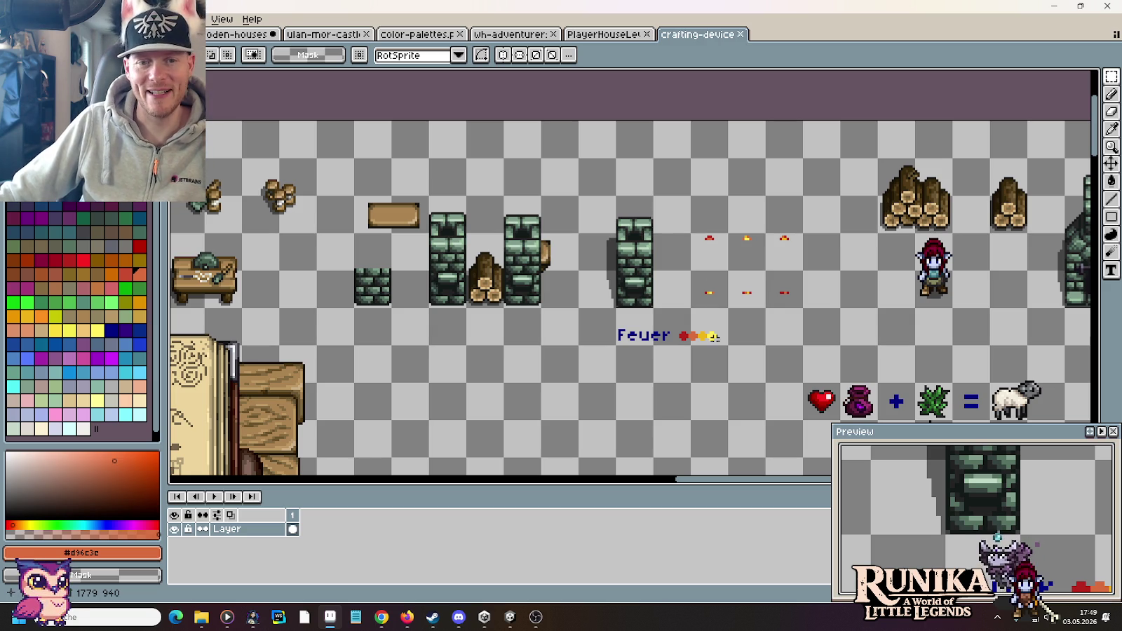
Move the Feuer label and its colour dots up above the ember overlays.
scroll(593, 312, "up", 1)
scroll(593, 312, "up", 4)
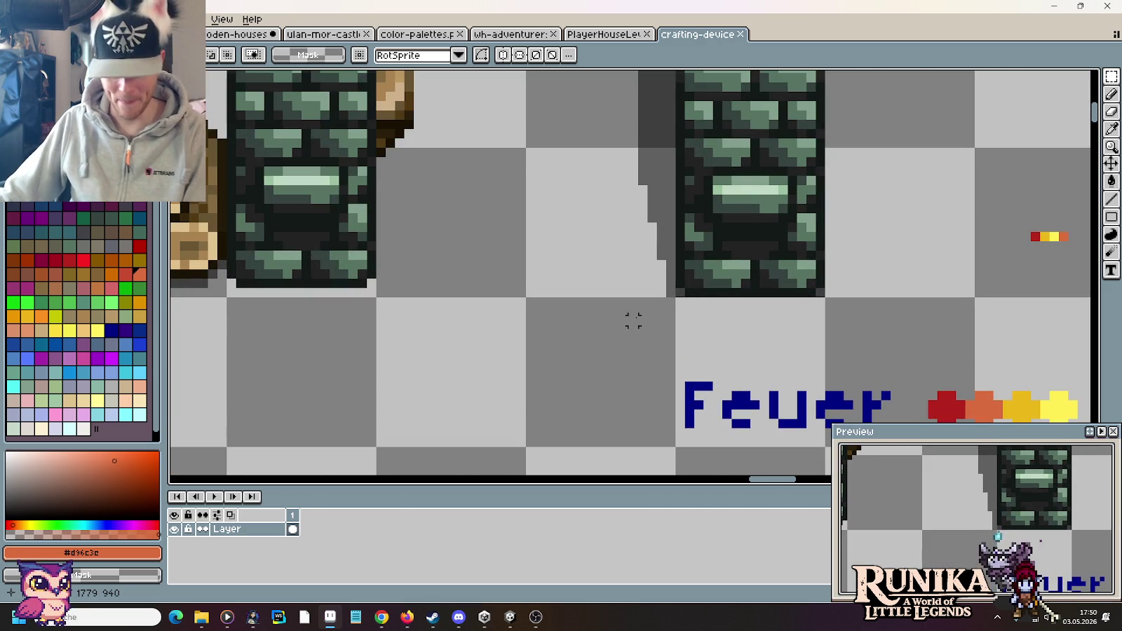
key("i")
scroll(743, 349, "down", 2)
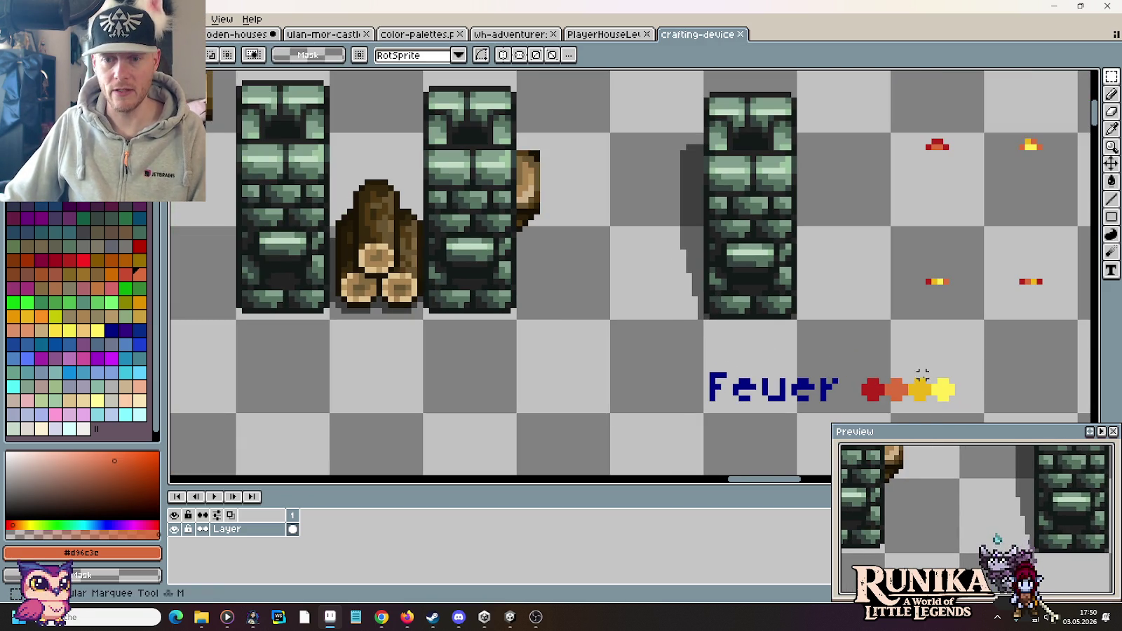
left_click_drag(982, 321, 701, 414)
mouse_move(795, 393)
left_mouse_down()
mouse_move(879, 105)
mouse_move(879, 246)
left_mouse_up()
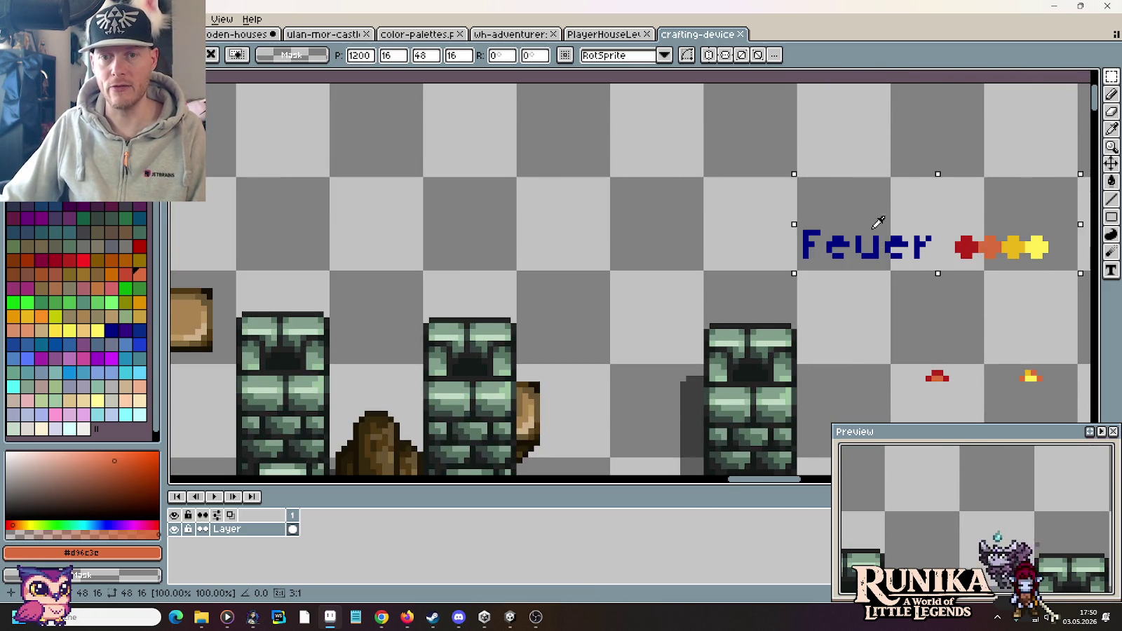
Draw a black shadow line beneath the brick pillar and save the sheet.
scroll(719, 281, "down", 5)
key("i")
scroll(555, 333, "up", 2)
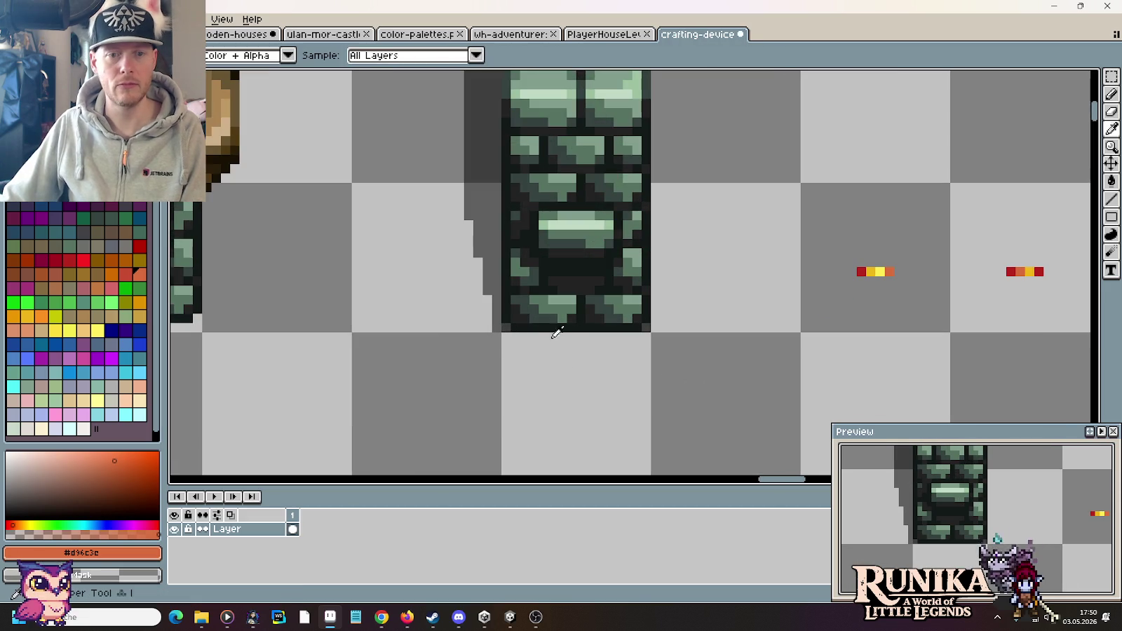
left_click(510, 322, "alt")
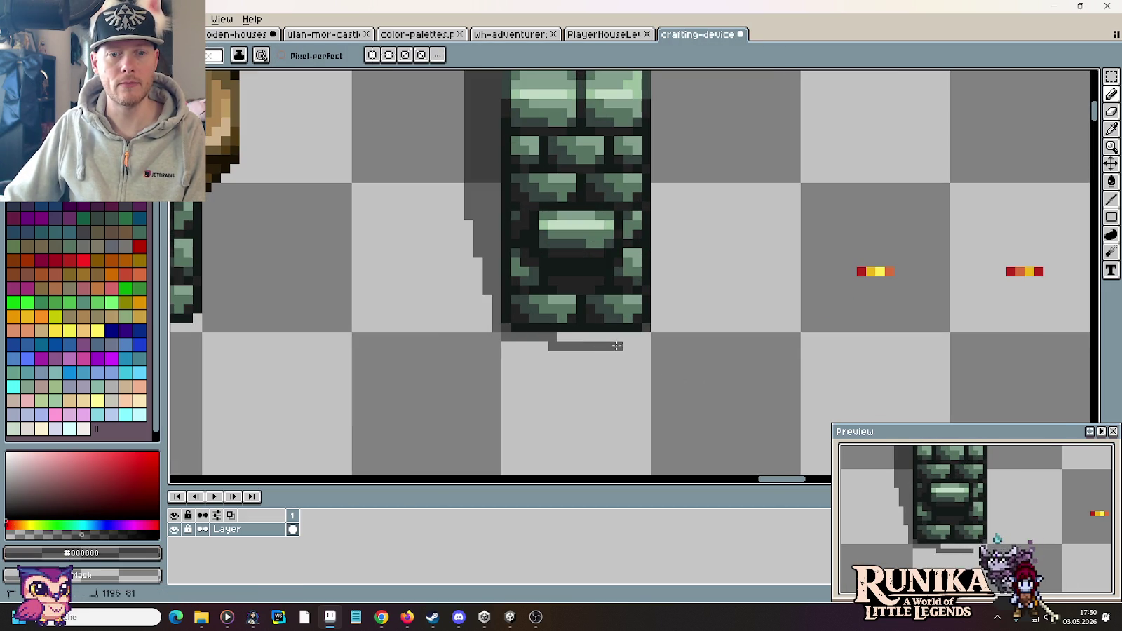
left_click_drag(640, 336, 502, 335)
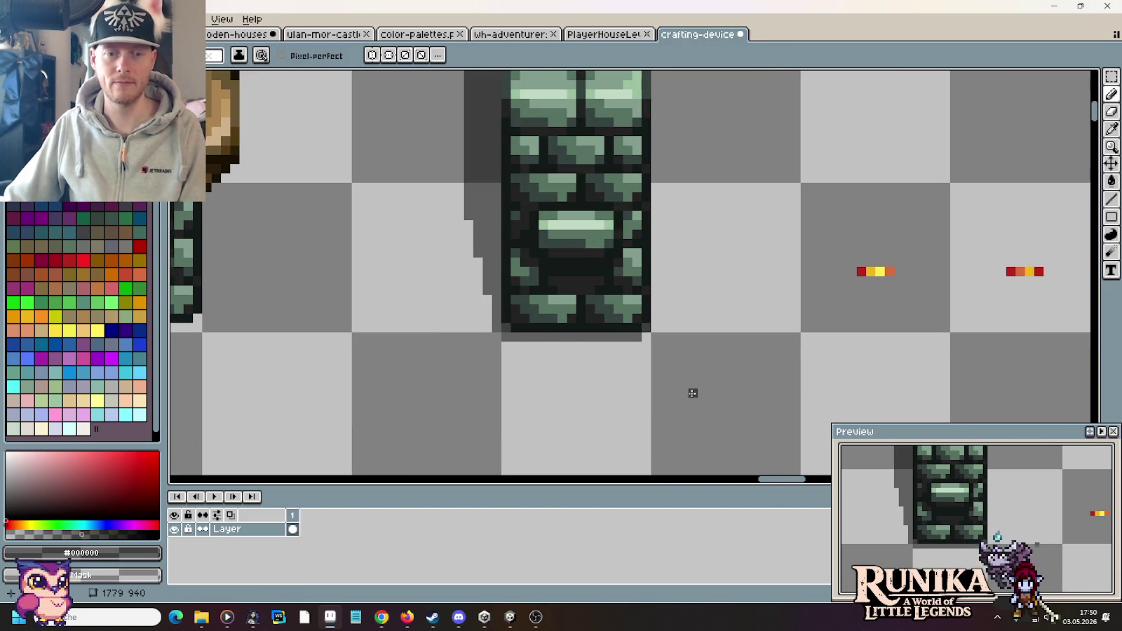
scroll(693, 390, "down", 2)
key("m")
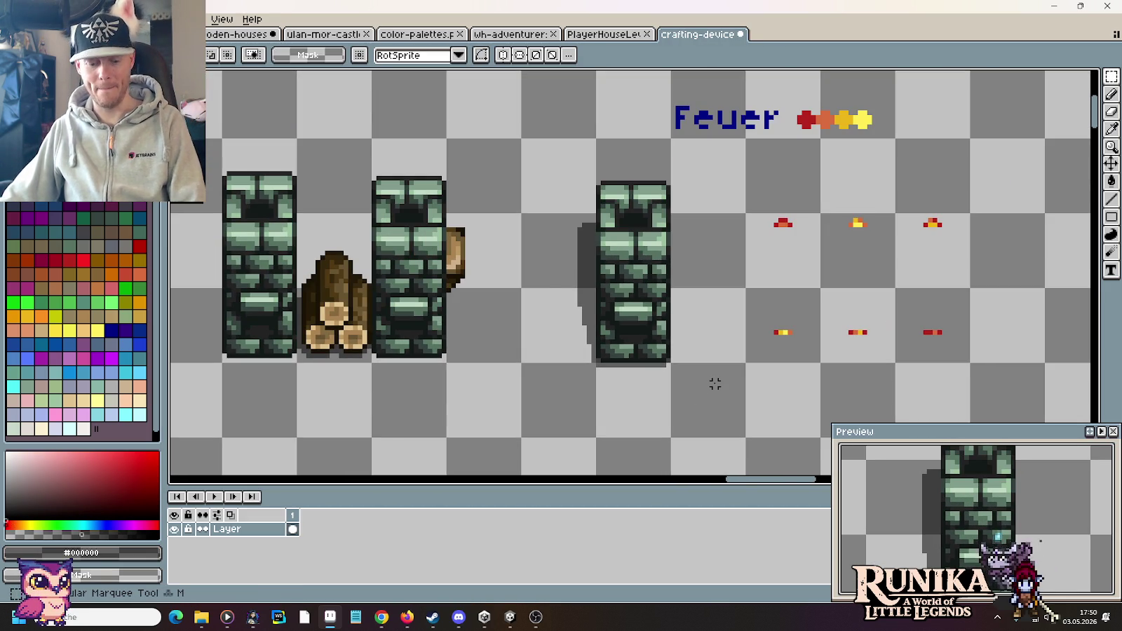
key("ctrl+s")
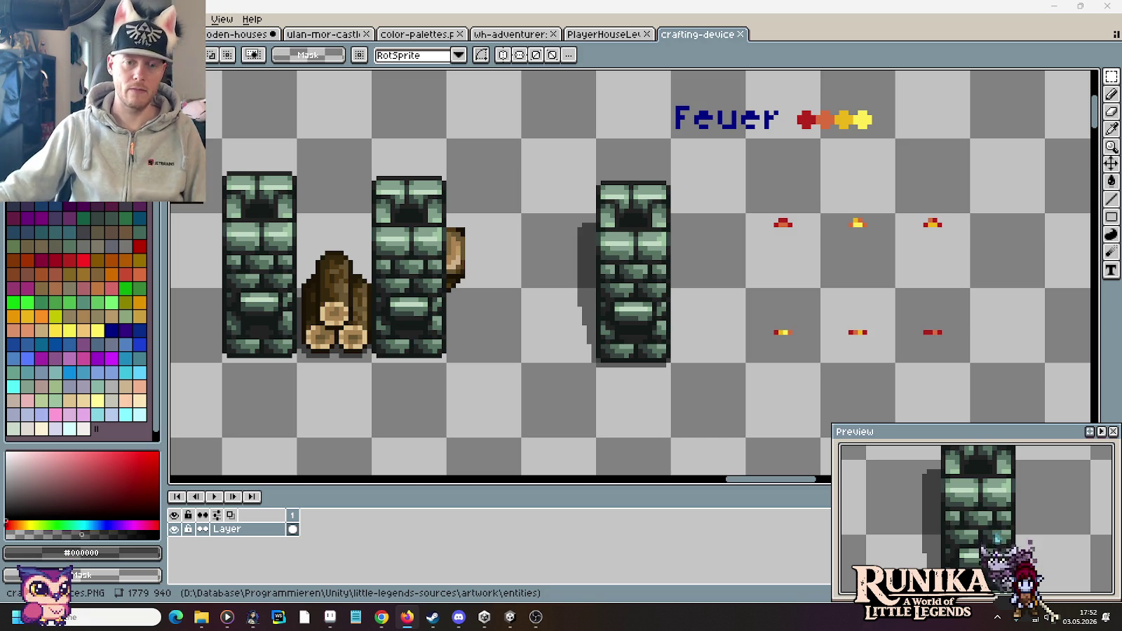
Zoom out, scroll right to the furnace row, and marquee the first large stone furnace.
scroll(883, 275, "down", 1)
scroll(883, 276, "down", 1)
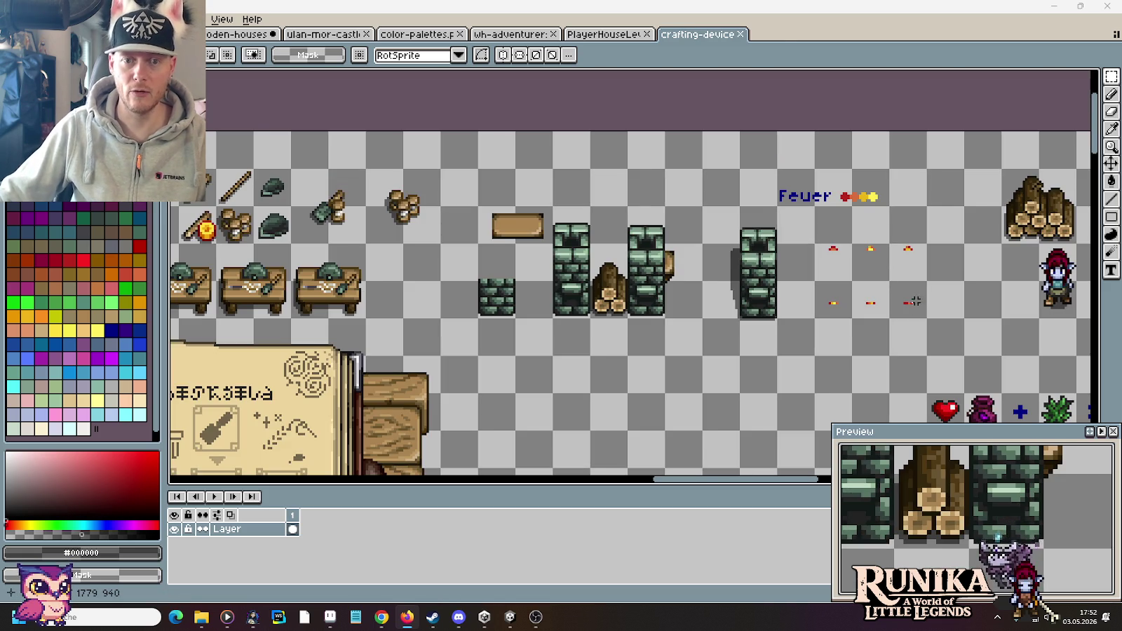
scroll(884, 276, "down", 1)
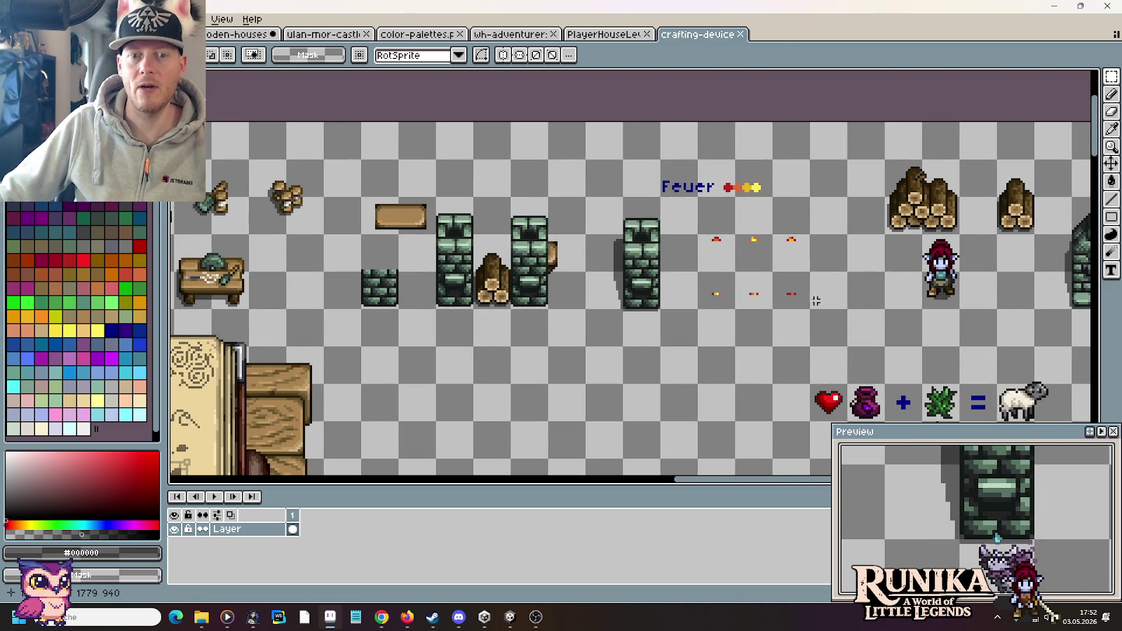
left_click_drag(614, 221, 694, 343)
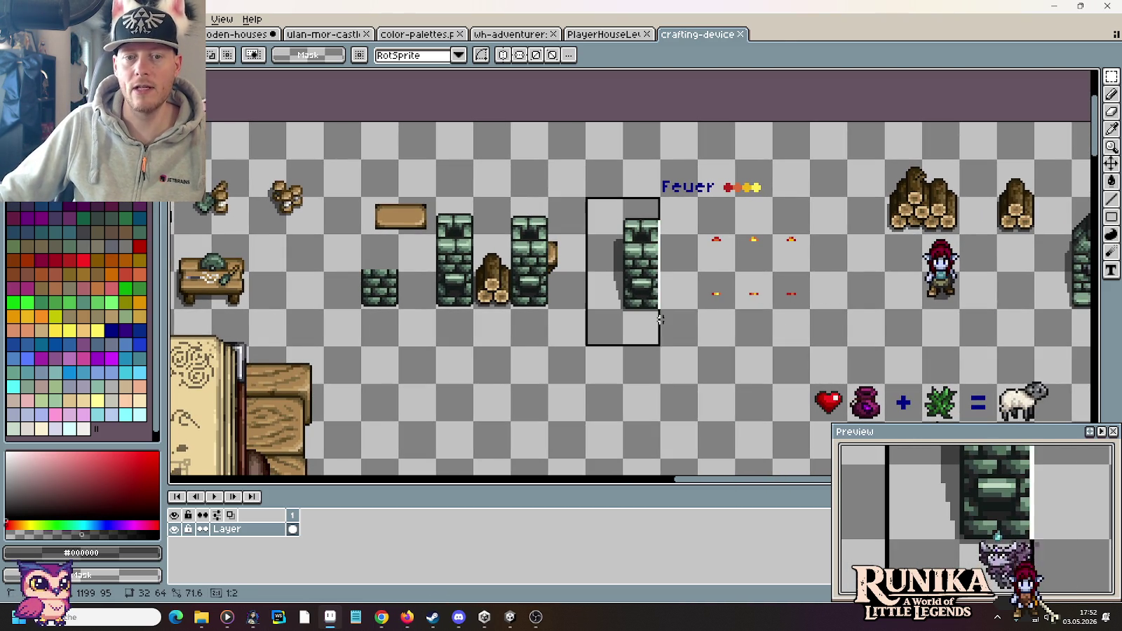
left_click(786, 344)
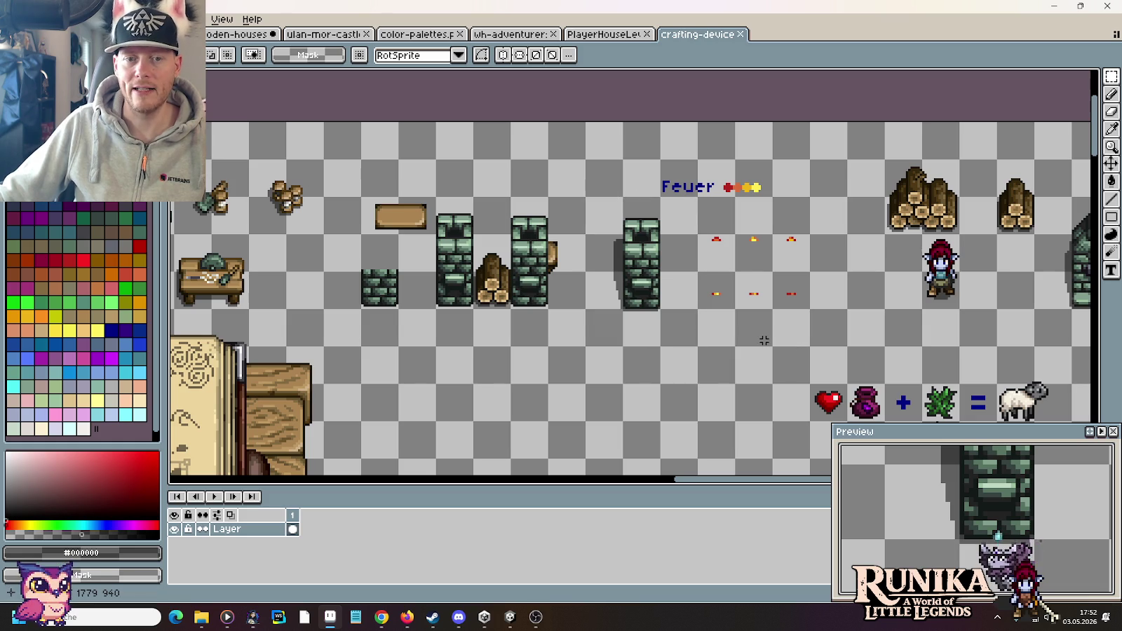
scroll(751, 333, "right", 5)
left_click_drag(704, 160, 806, 335)
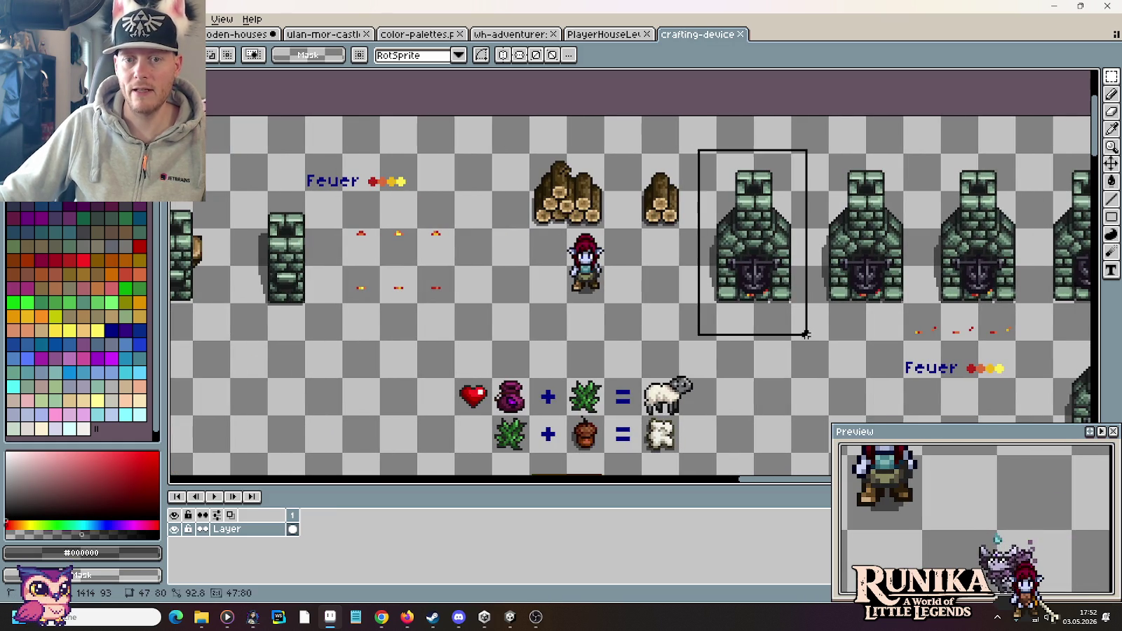